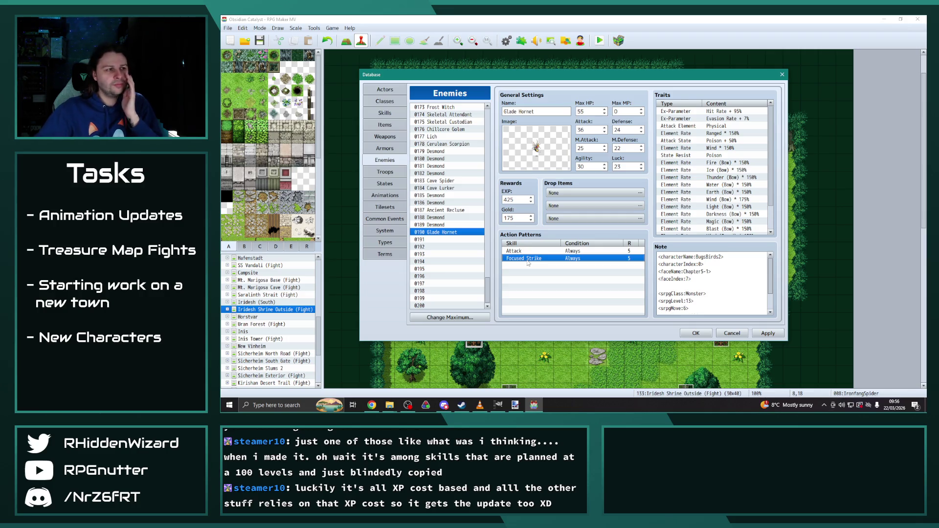
Compare the Ruin Sentinel and Ruin Guardian enemies' stats in the Enemies list.
scroll(454, 207, up, 6)
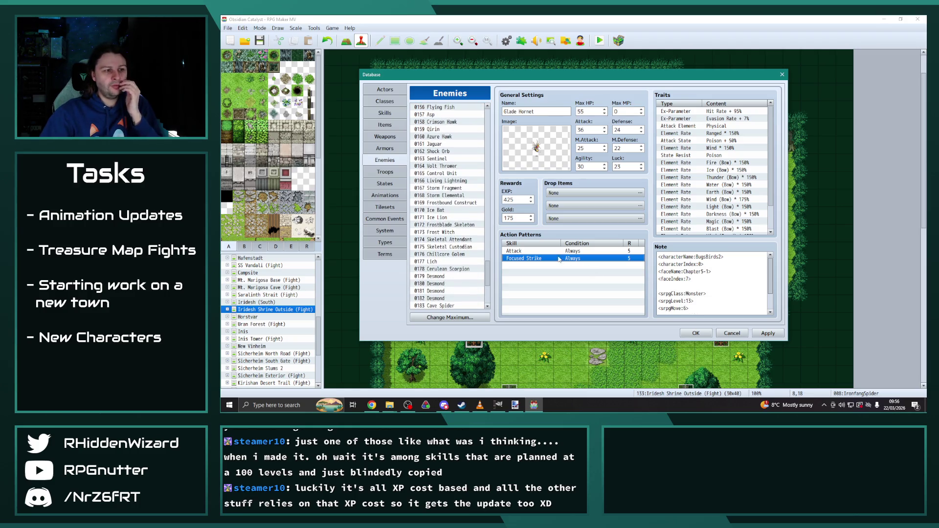
scroll(477, 250, up, 10)
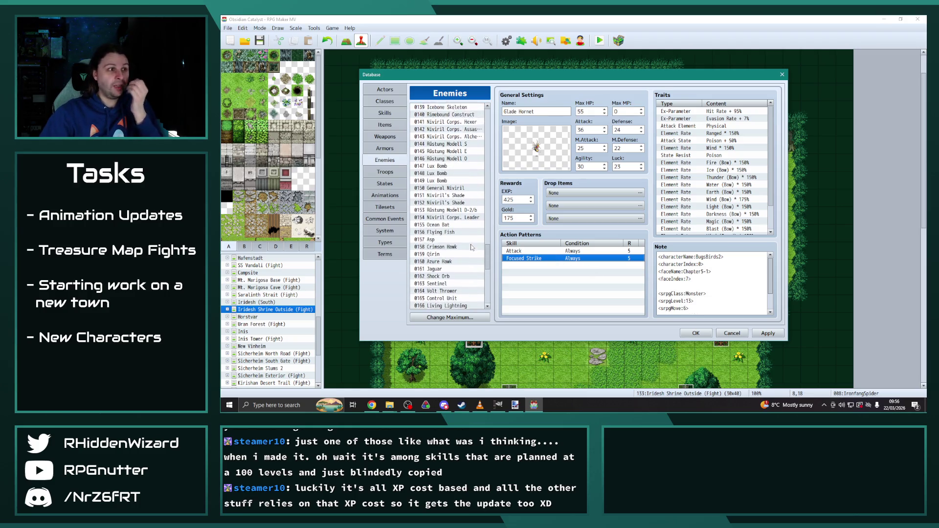
scroll(471, 246, up, 6)
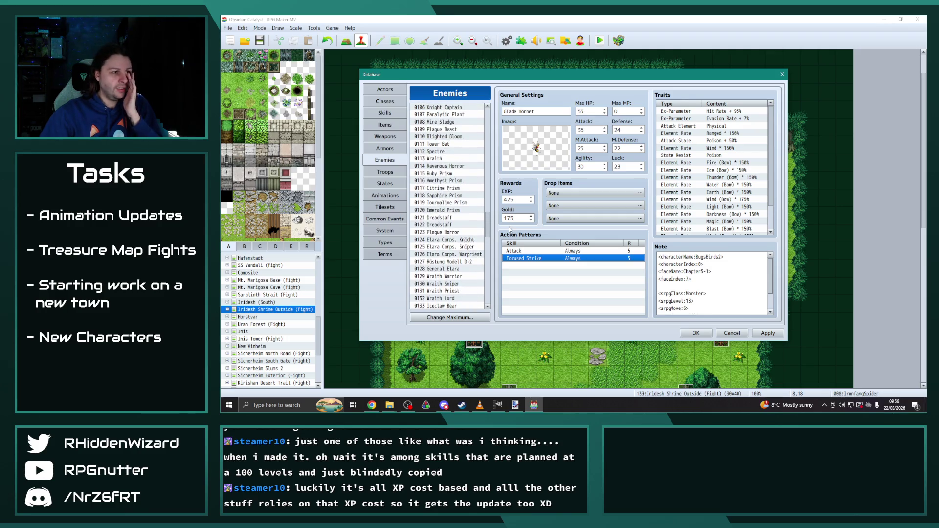
mouse_move(489, 224)
mouse_down()
mouse_move(499, 155)
mouse_move(460, 146)
mouse_up()
click(456, 153)
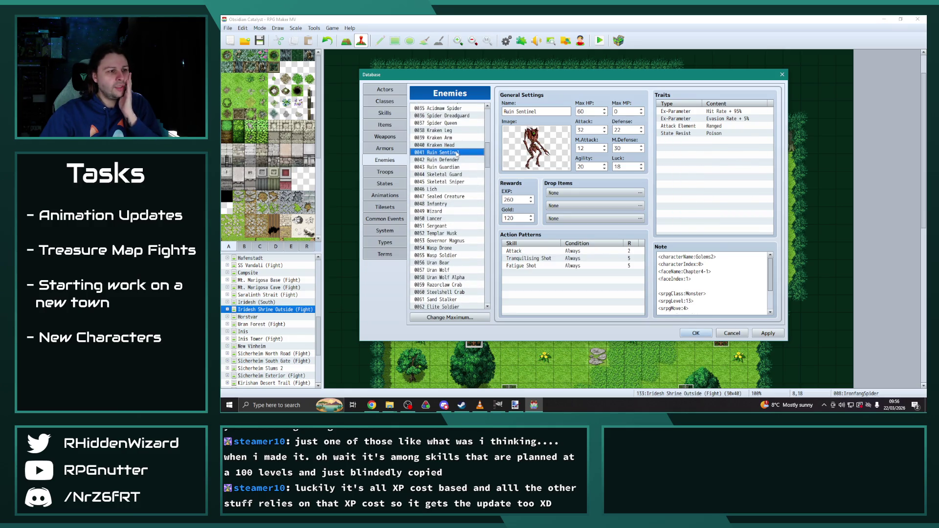
click(448, 160)
click(449, 168)
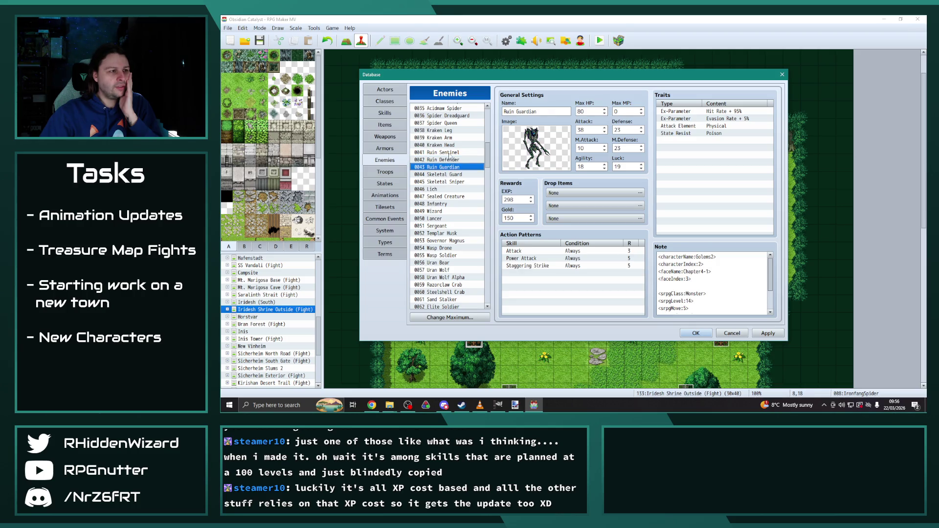
click(449, 153)
Set 0190 Glade Hornet's EXP reward to 260, then glance at Desmond 0189.
drag(485, 160, 486, 293)
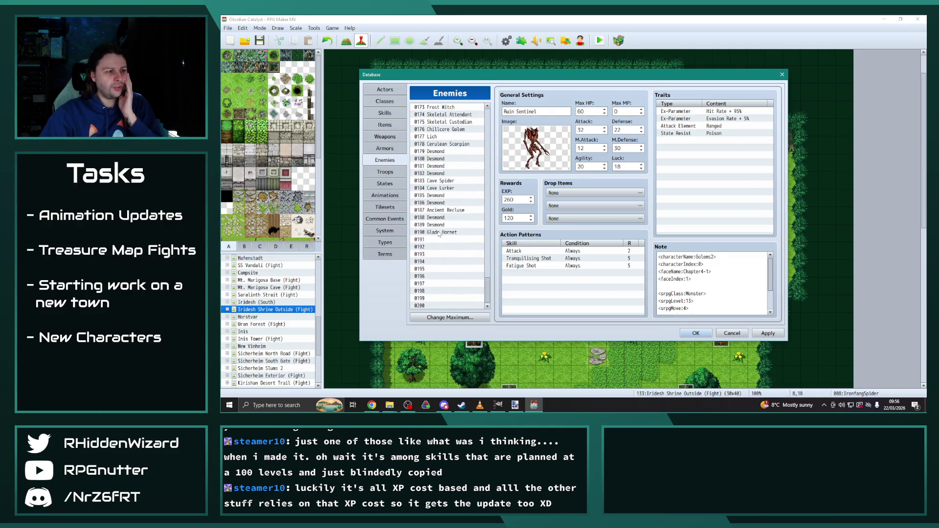
click(447, 232)
click(514, 200)
text(260)
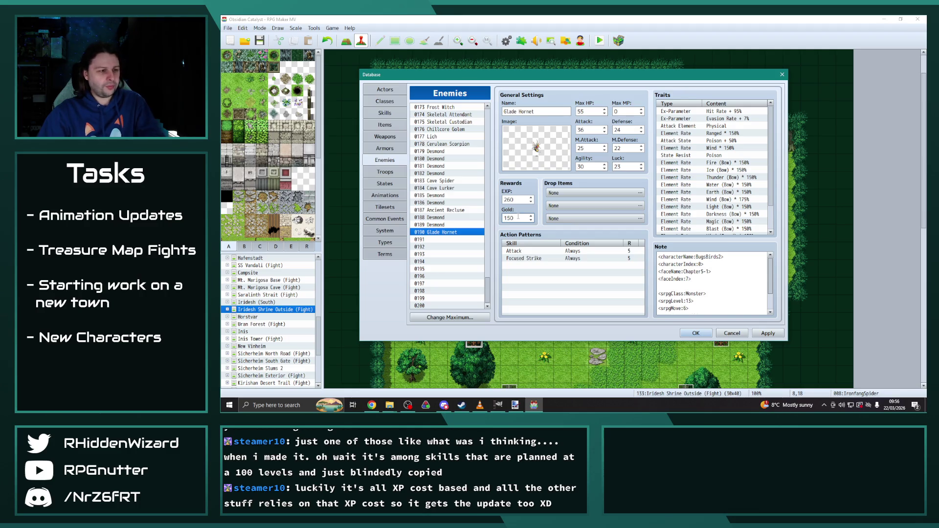
click(443, 225)
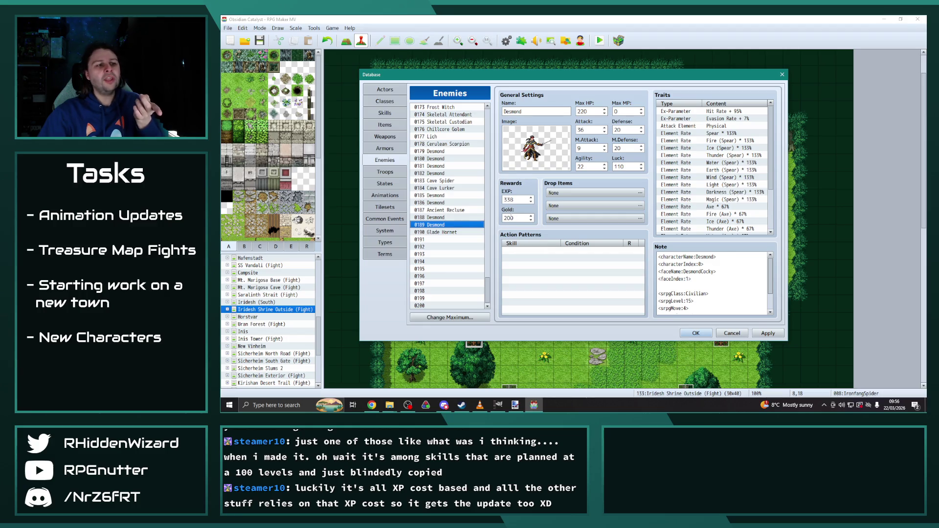
click(433, 151)
click(438, 167)
click(440, 173)
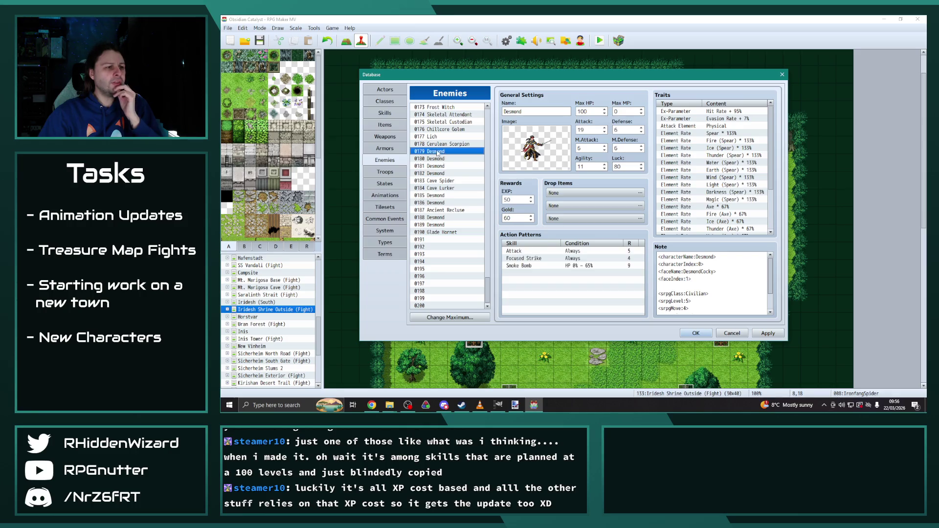
click(439, 195)
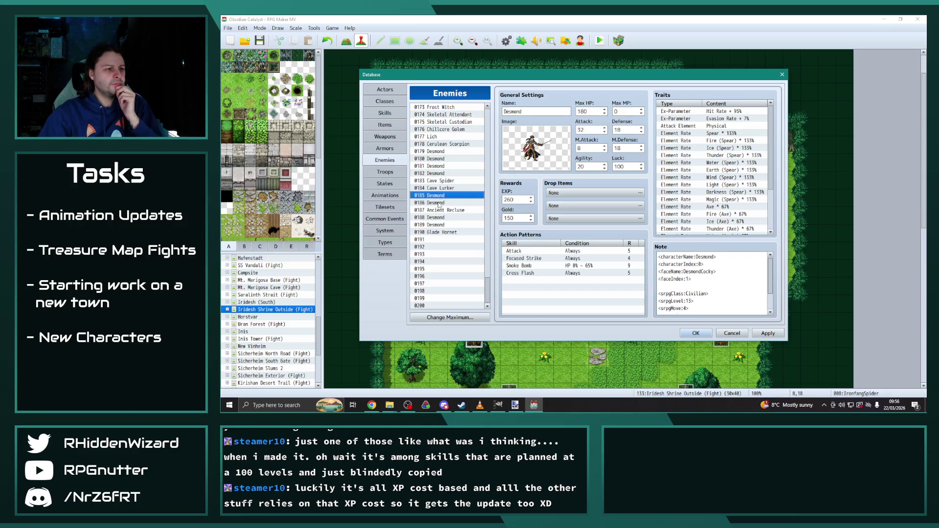
click(440, 202)
click(440, 218)
click(439, 225)
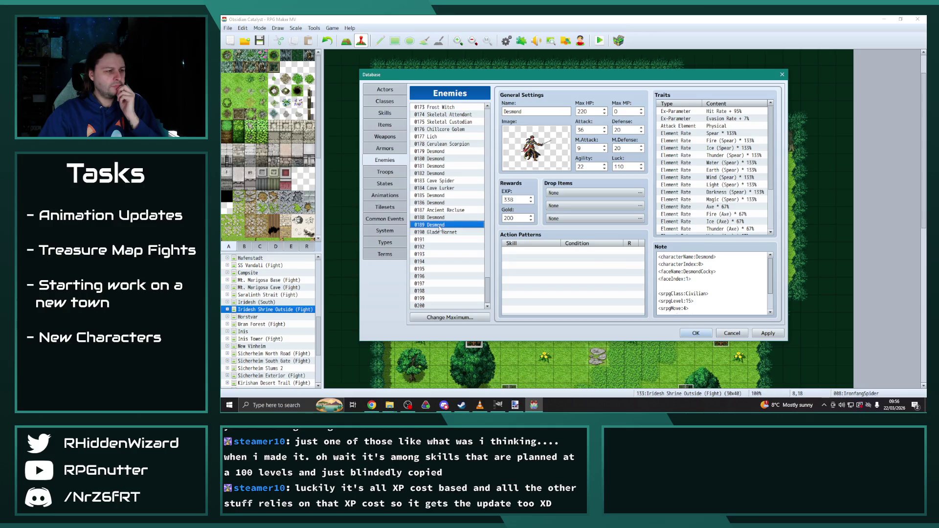
click(439, 158)
click(439, 166)
click(439, 173)
click(439, 203)
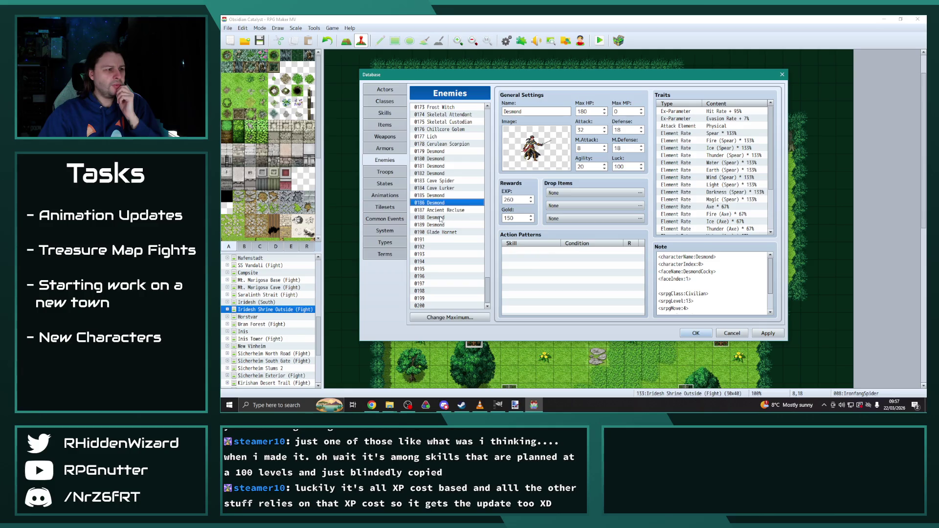
click(441, 218)
click(441, 225)
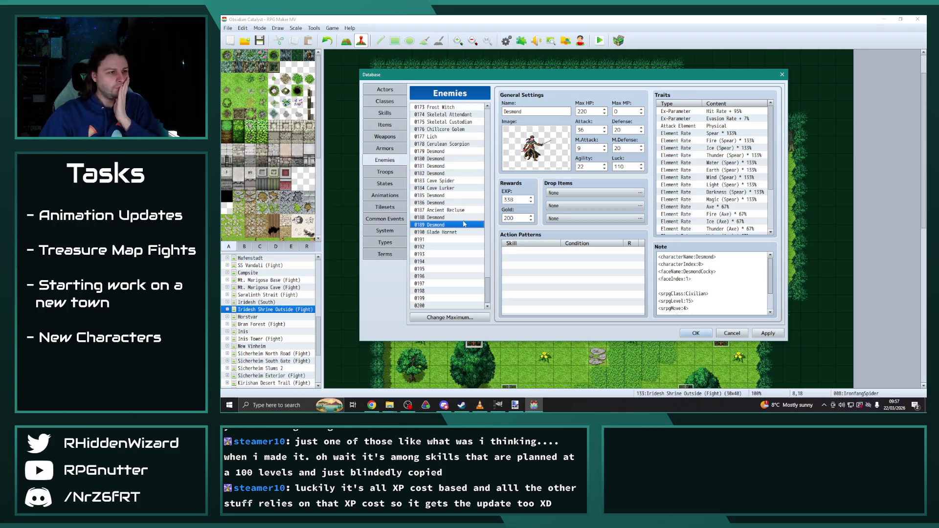
click(446, 232)
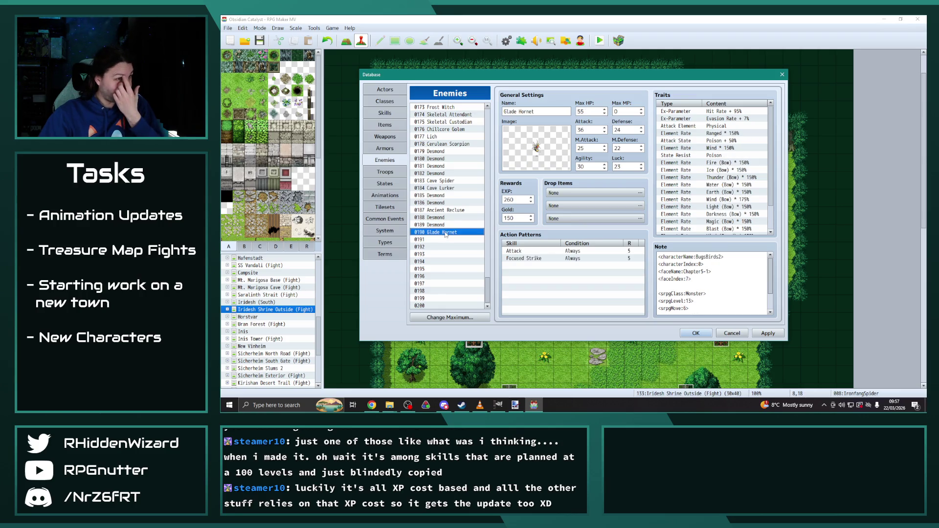
click(446, 218)
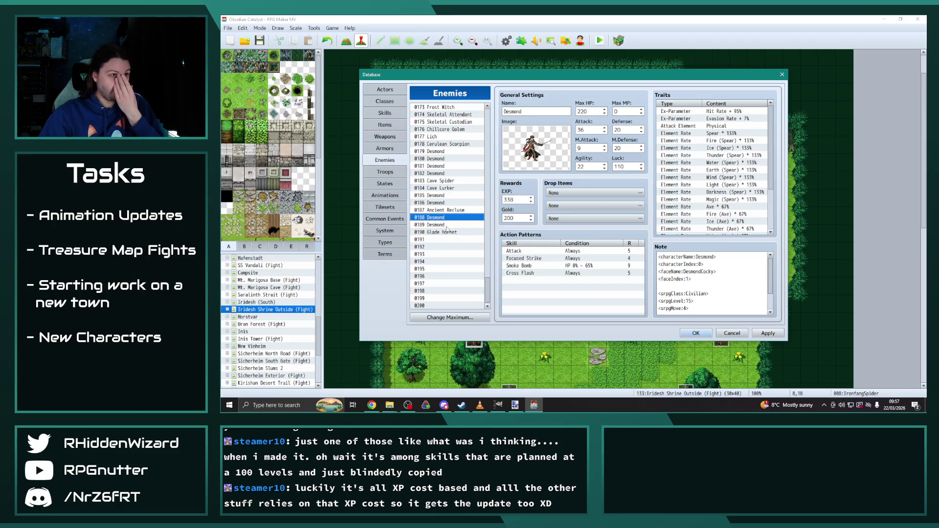
click(458, 231)
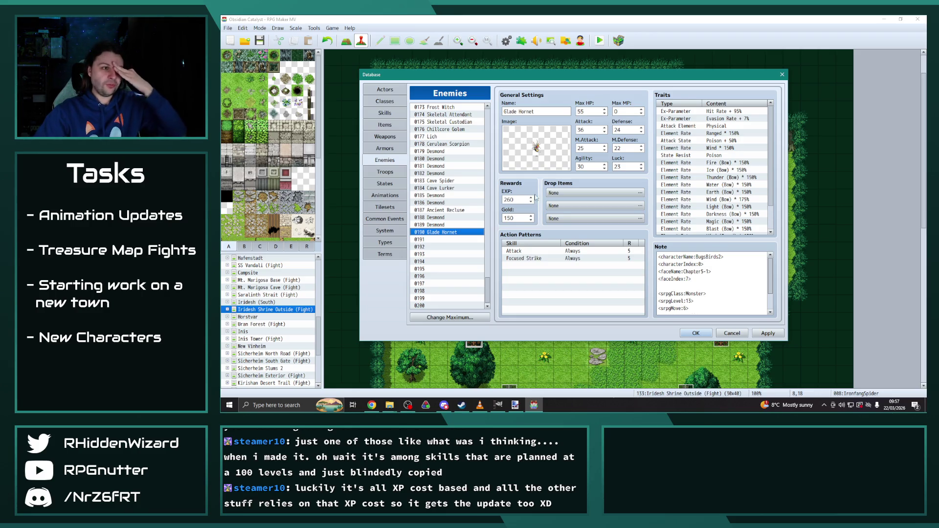
Set Glade Hornet's Attack to 52 and its M.Attack to 8.
double_click(586, 130)
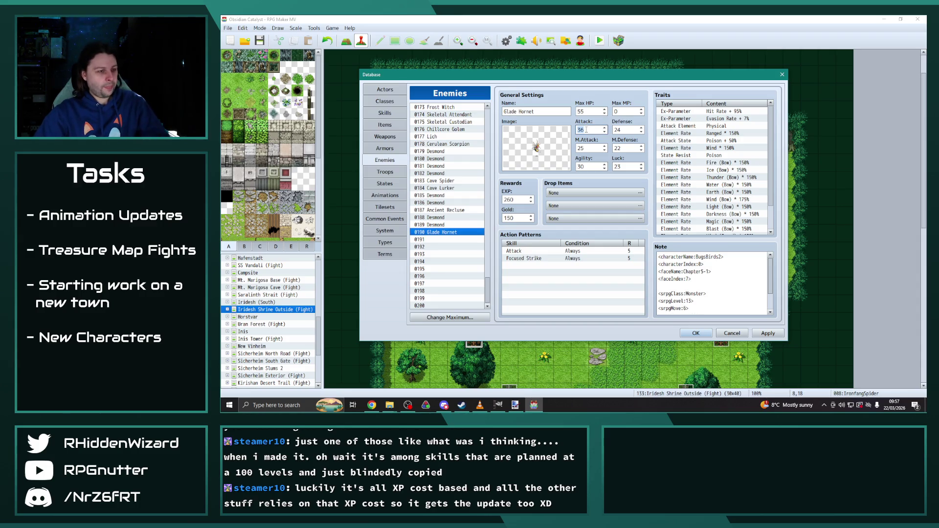
text(32)
click(442, 246)
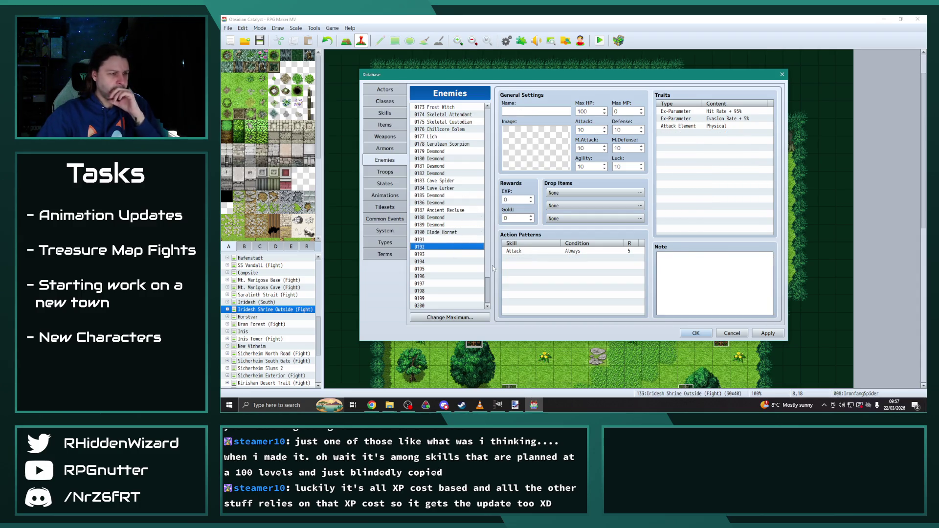
click(453, 232)
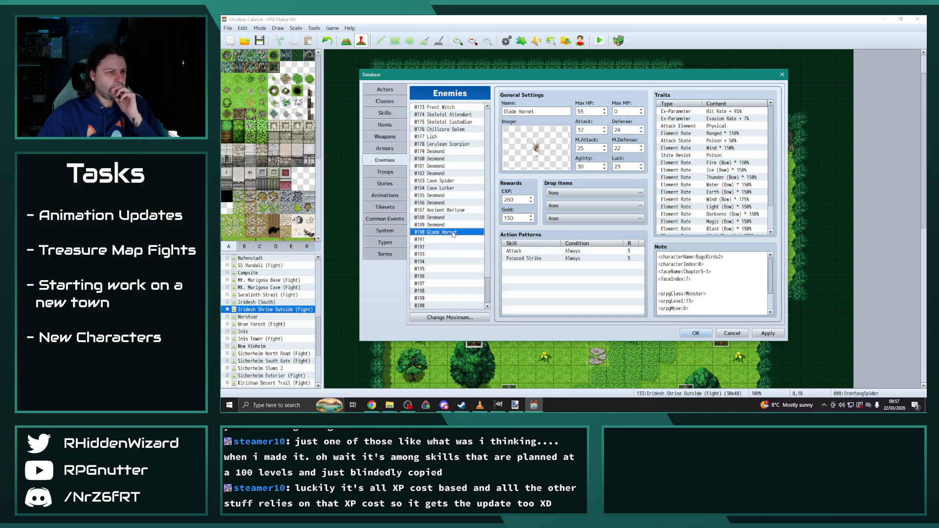
double_click(594, 149)
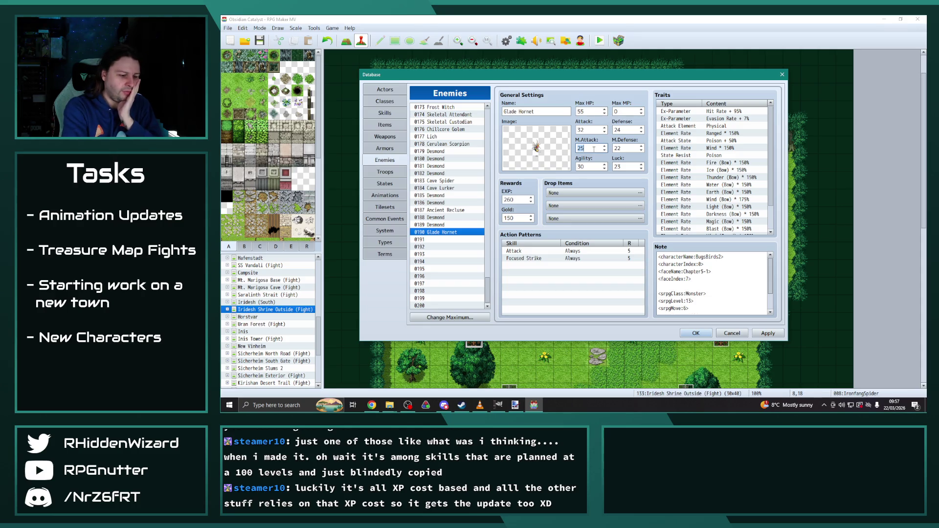
text(8)
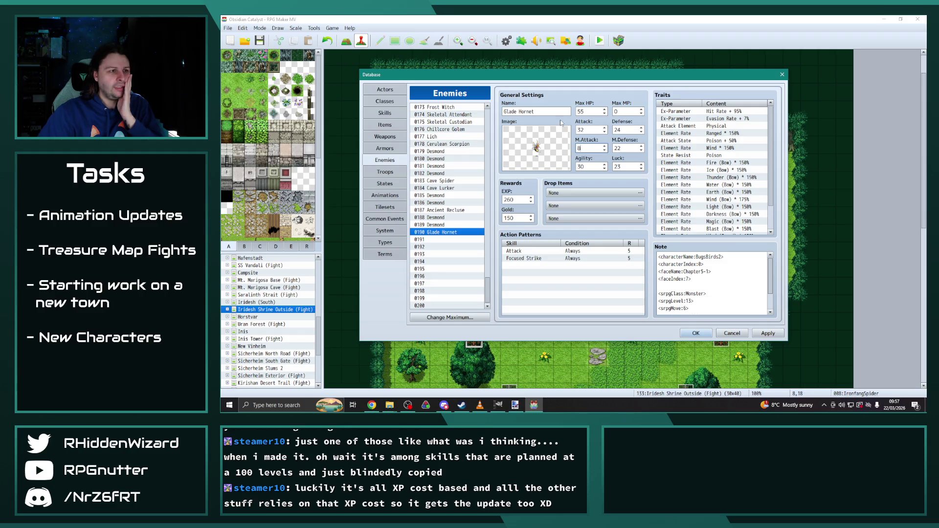
Compare against Desmond entries such as 0180 and 0185, then return to Glade Hornet.
click(440, 158)
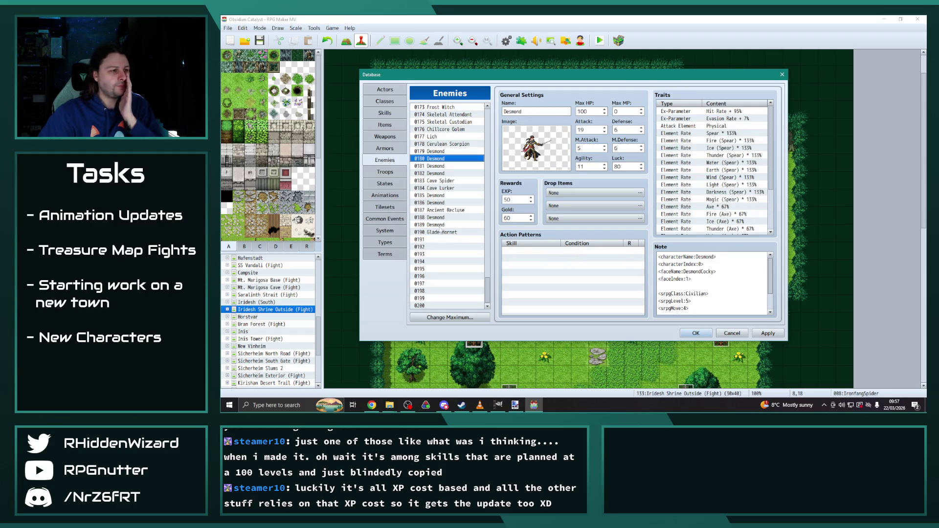
click(441, 232)
click(441, 217)
click(442, 232)
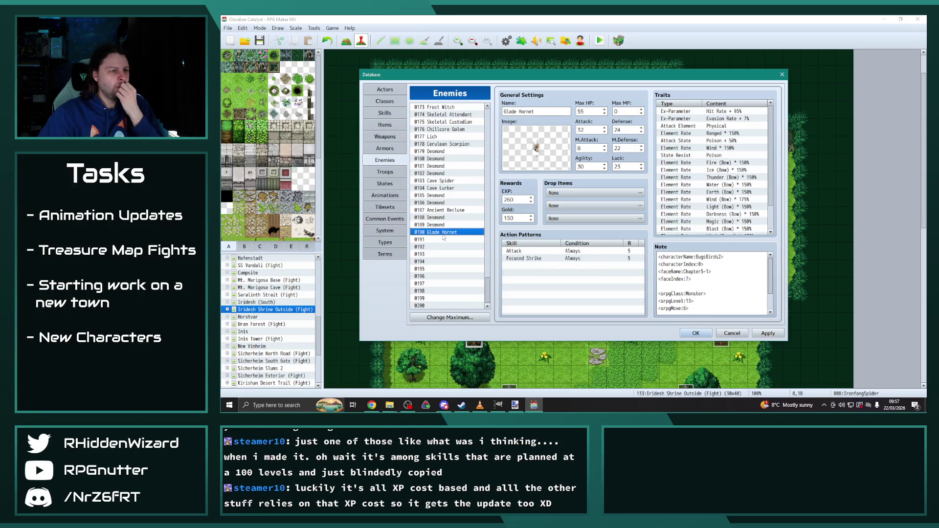
click(442, 195)
click(442, 217)
click(442, 224)
click(441, 232)
drag(488, 283, 500, 148)
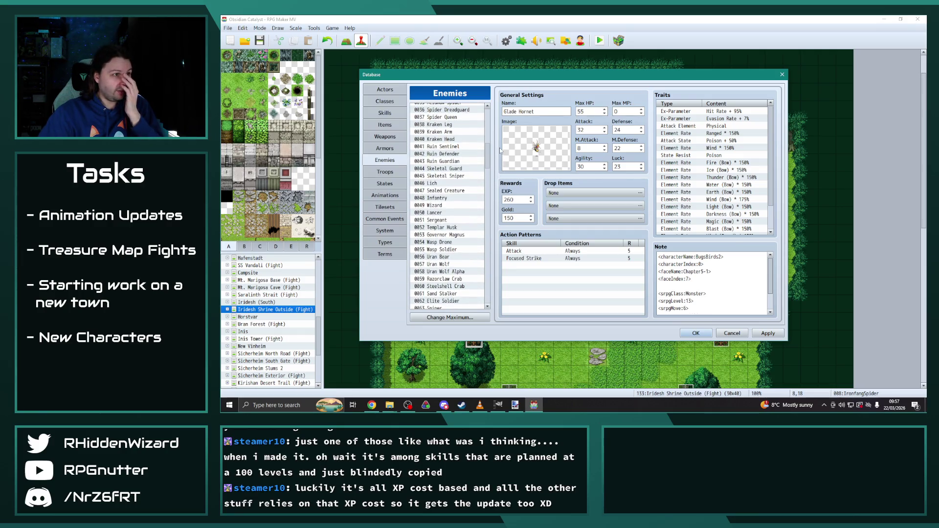
Review Ruin Sentinel, Ruin Defender, Lich, Sealed Creature and Skeletal Sniper stats for comparison.
click(455, 146)
click(455, 152)
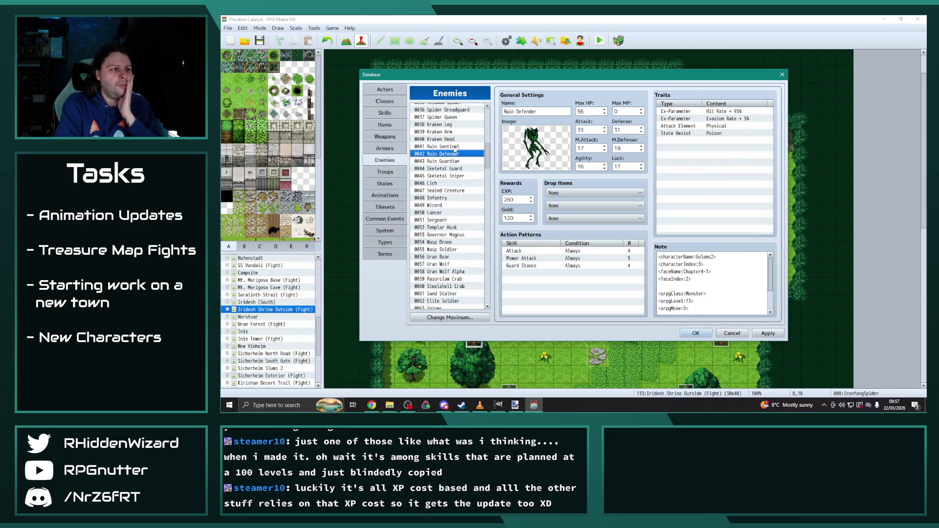
key(Down)
key(Down)
key(Down)
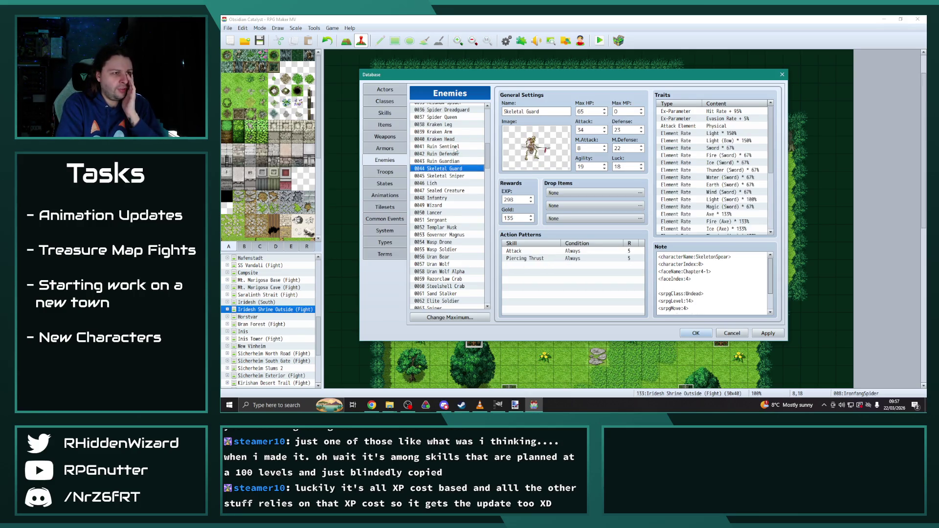
key(Down)
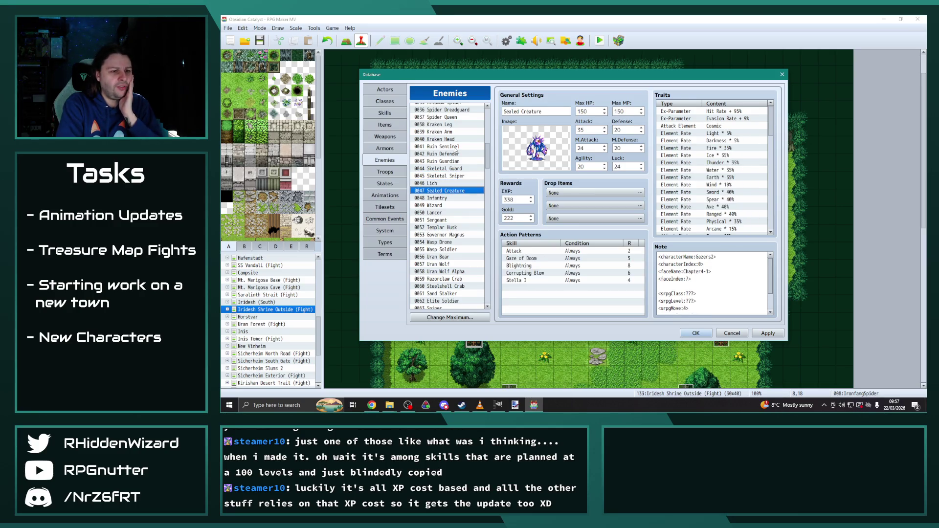
key(Up)
key(Up)
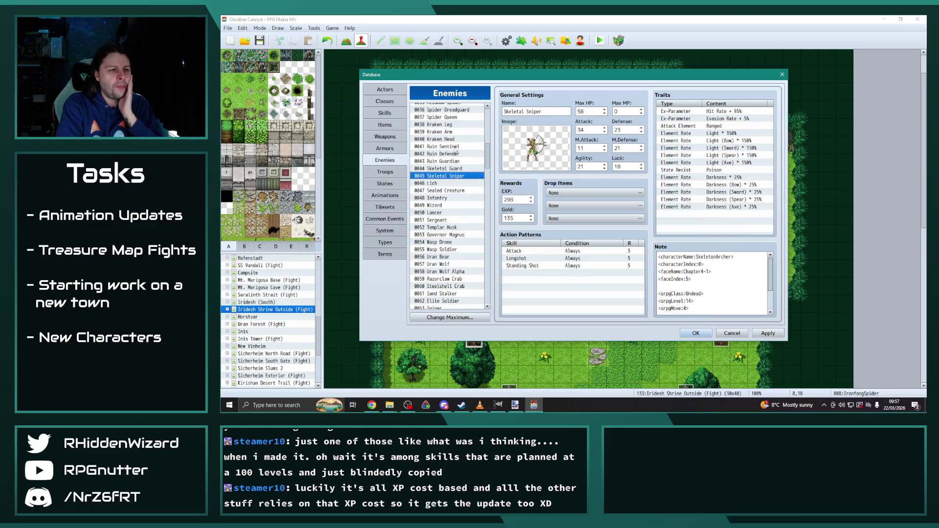
key(Up)
key(Up)
key(Up)
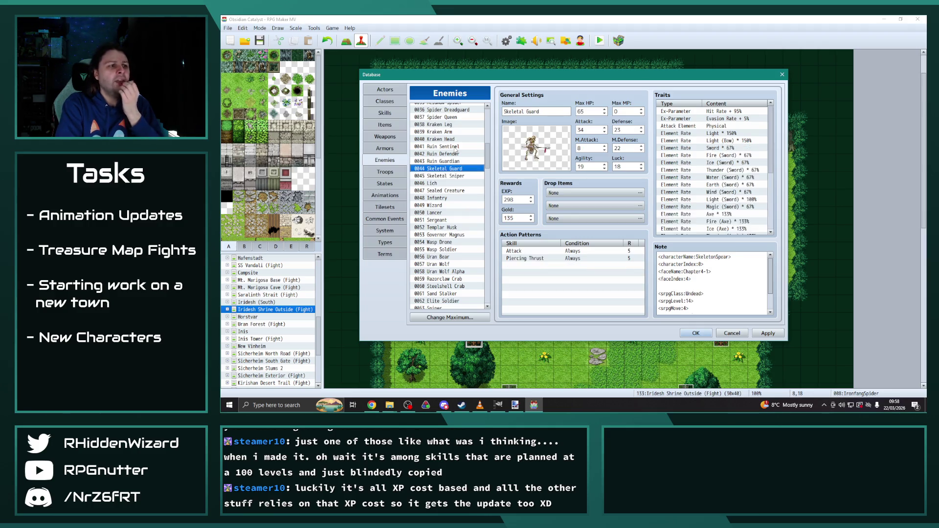
Set Glade Hornet's Max HP to 40, checking it against Desmond 0188.
scroll(453, 253, down, 20)
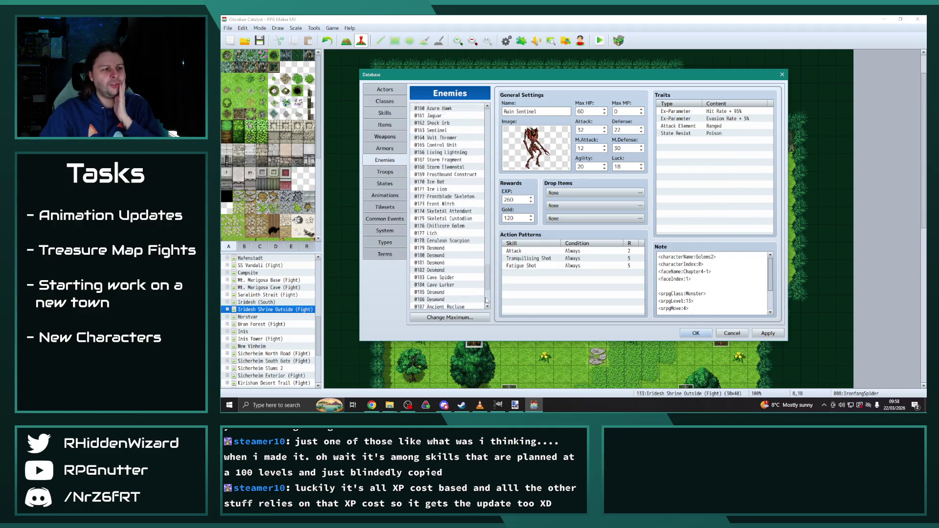
click(440, 232)
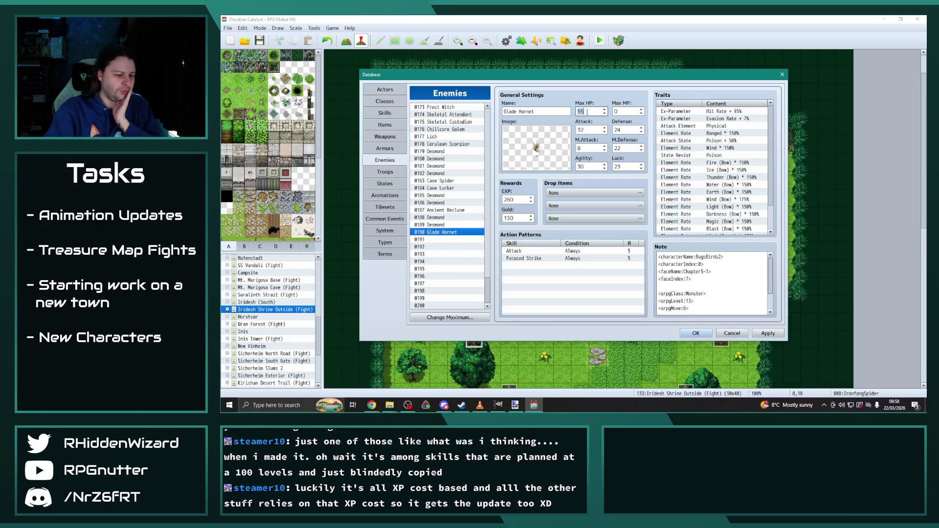
scroll(587, 112, down, 17)
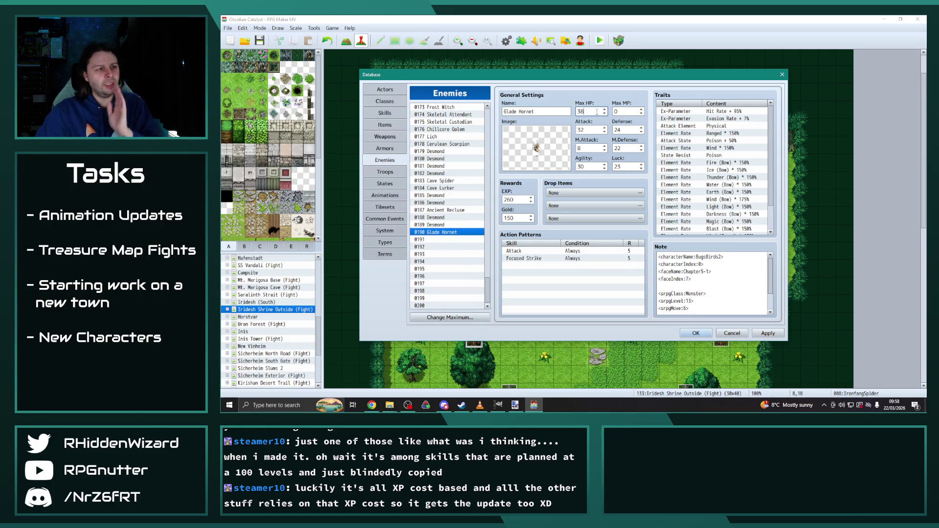
text(40)
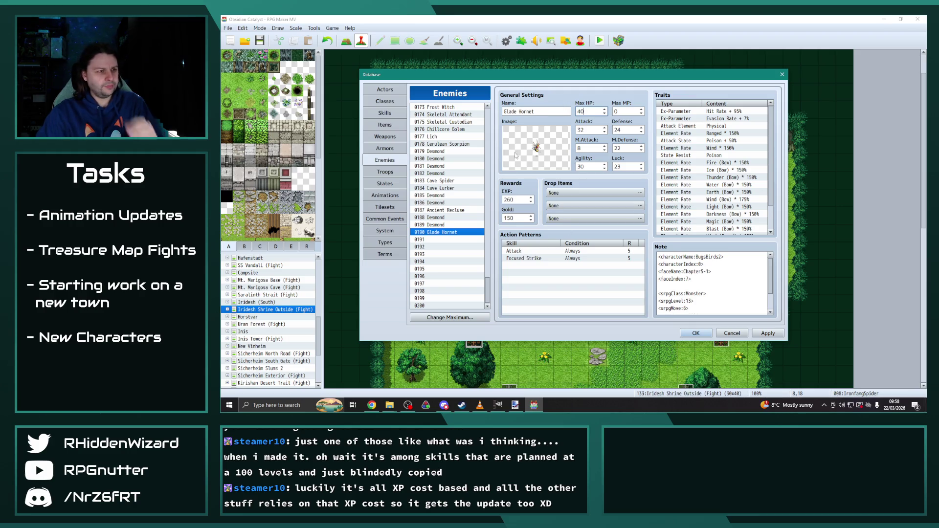
click(584, 296)
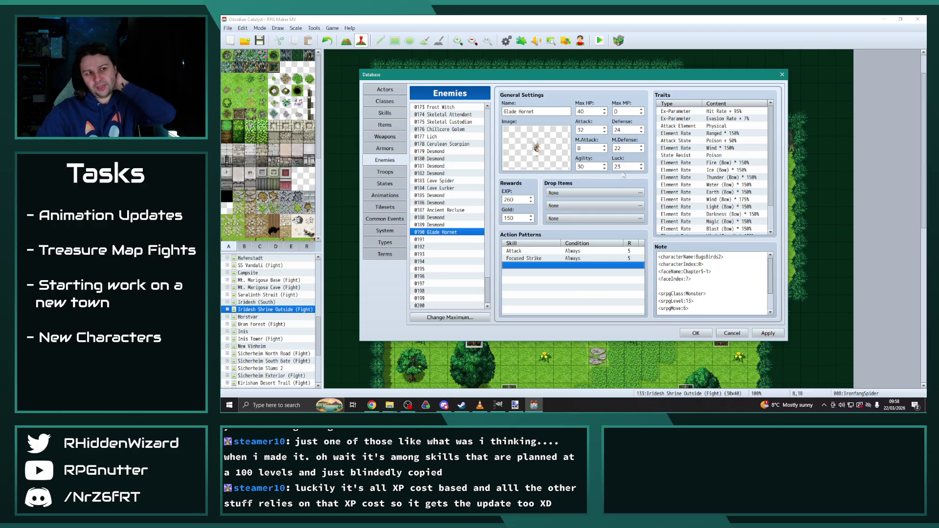
click(446, 218)
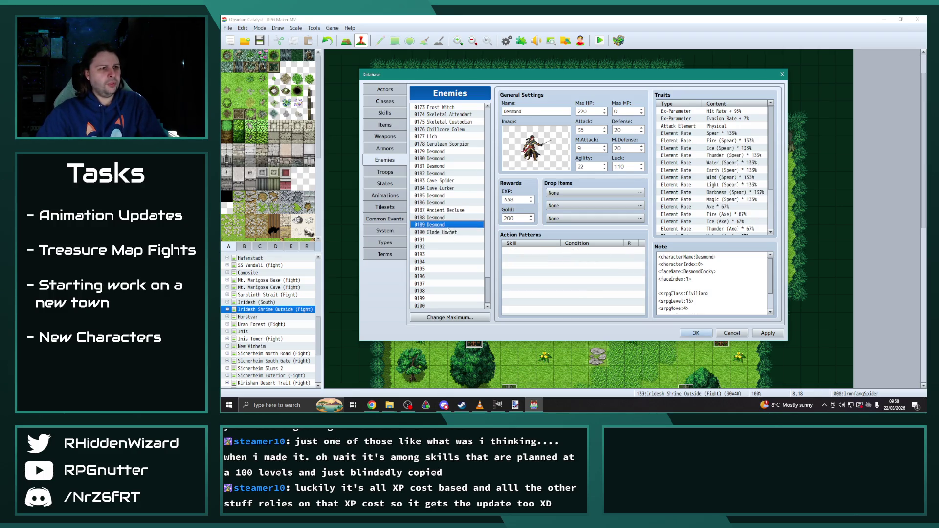
click(447, 233)
Set Glade Hornet's Defense to 18 and M.Defense to 17.
double_click(627, 130)
text(18)
double_click(626, 149)
click(447, 276)
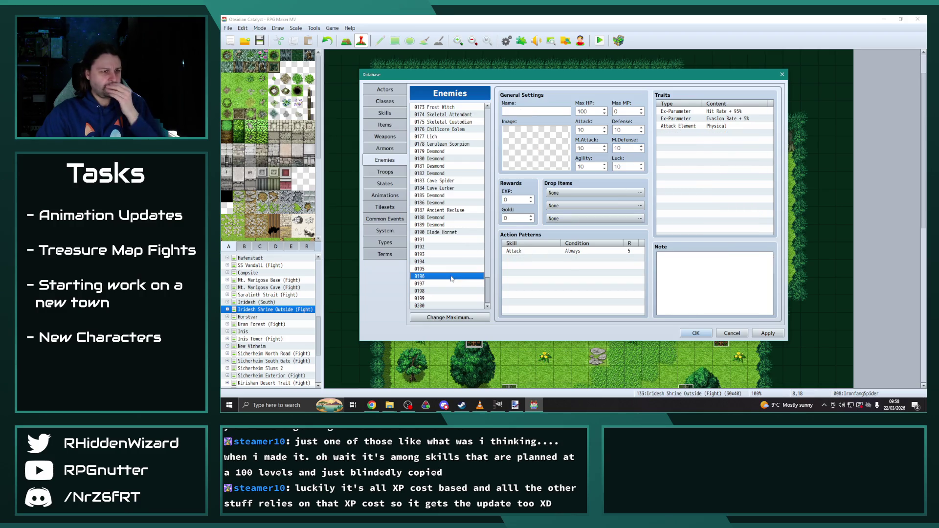
click(442, 225)
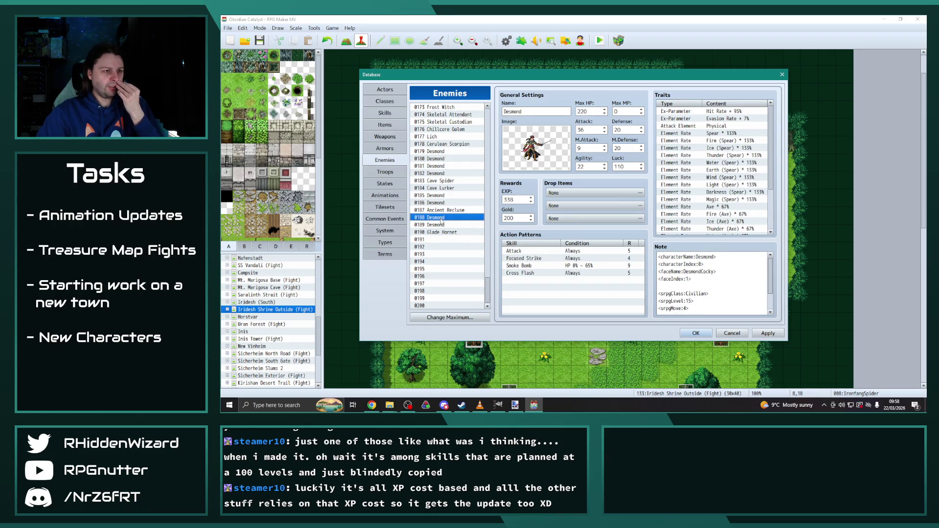
key(Down)
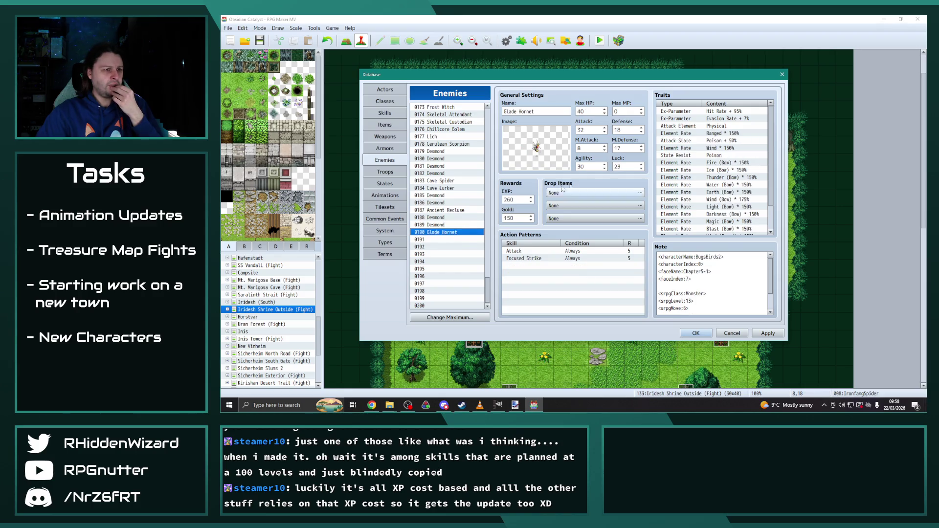
Set Glade Hornet's Agility to 24 and Luck to 21.
double_click(588, 167)
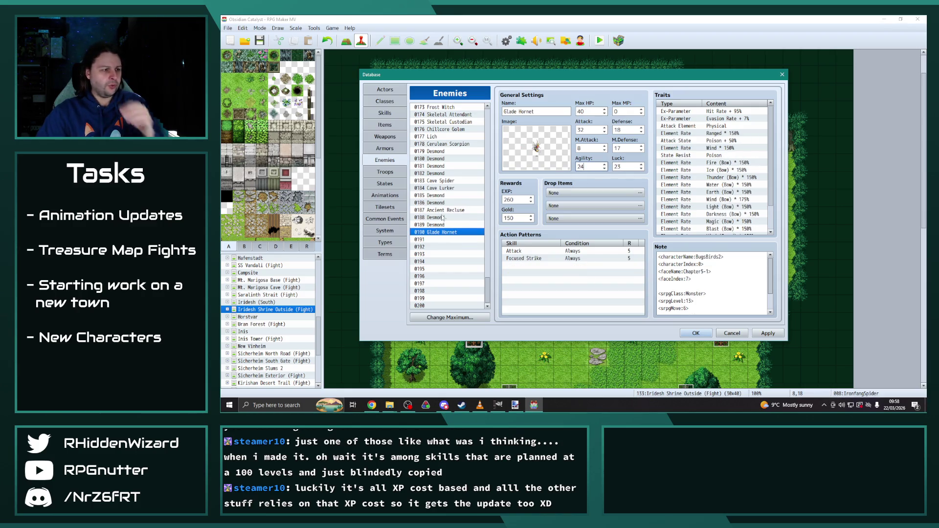
click(440, 217)
click(443, 234)
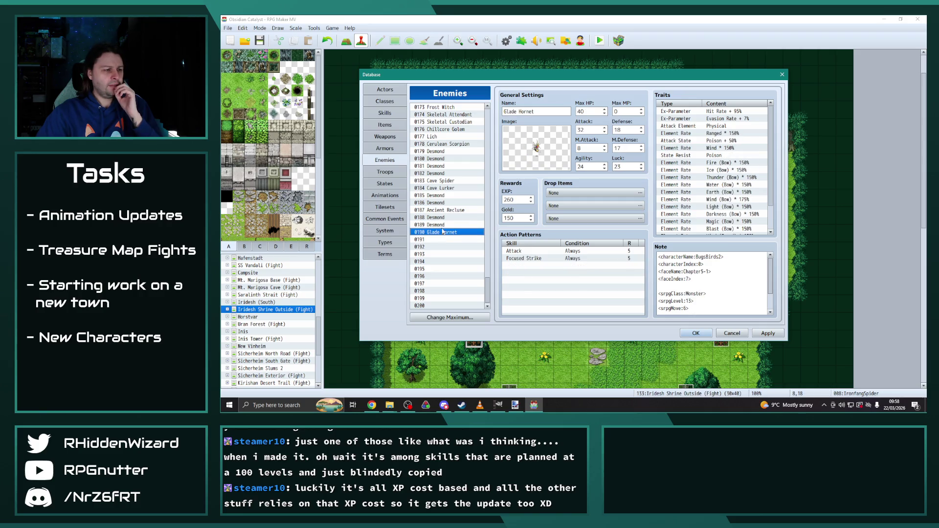
click(443, 218)
click(445, 233)
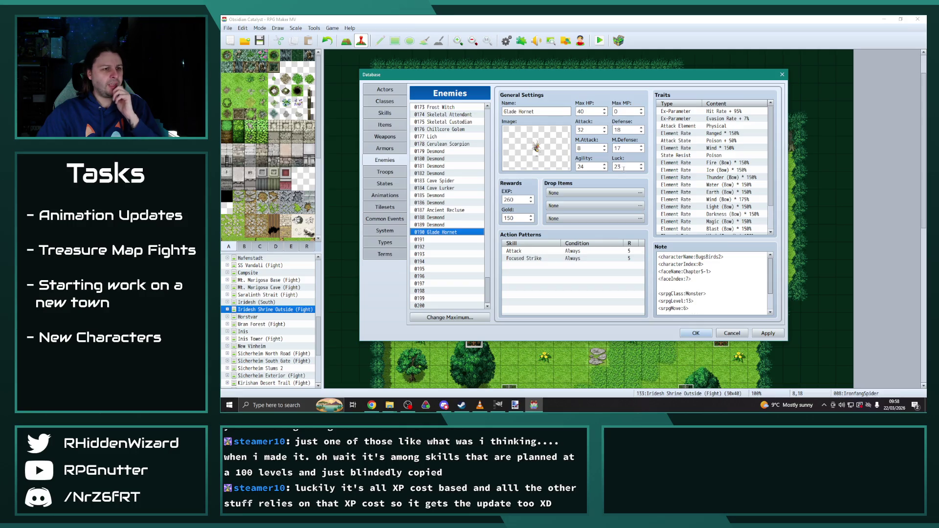
click(624, 168)
key(BackSpace)
text(1)
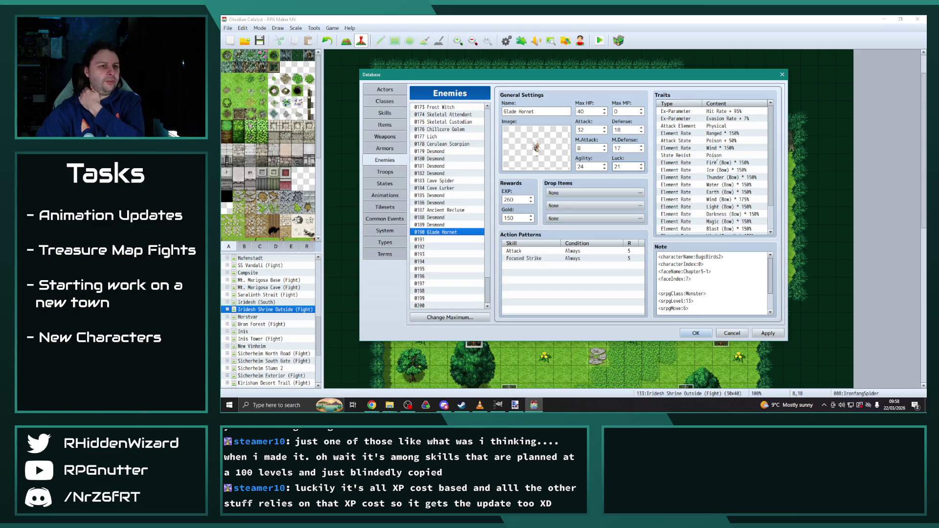
Select the Fire (Bow) element rate trait and look over the traits list.
click(714, 162)
scroll(733, 208, down, 2)
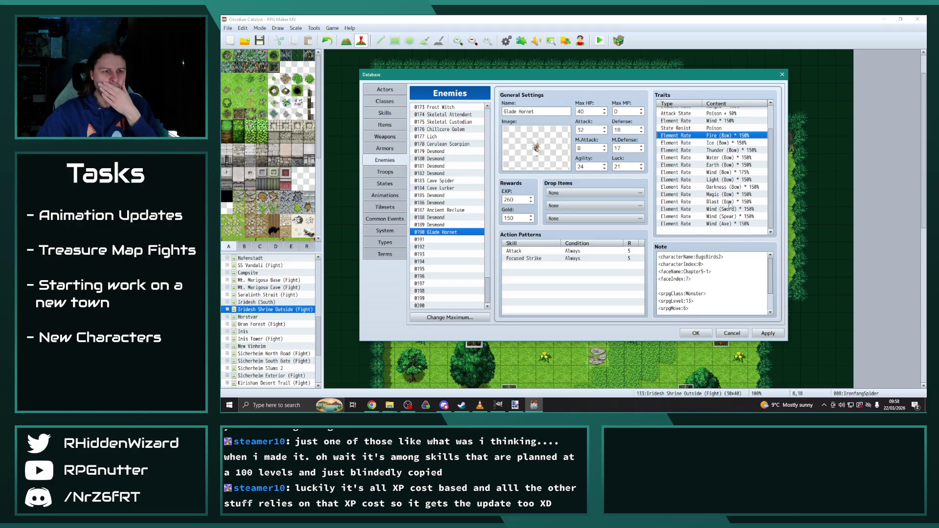
scroll(733, 180, up, 2)
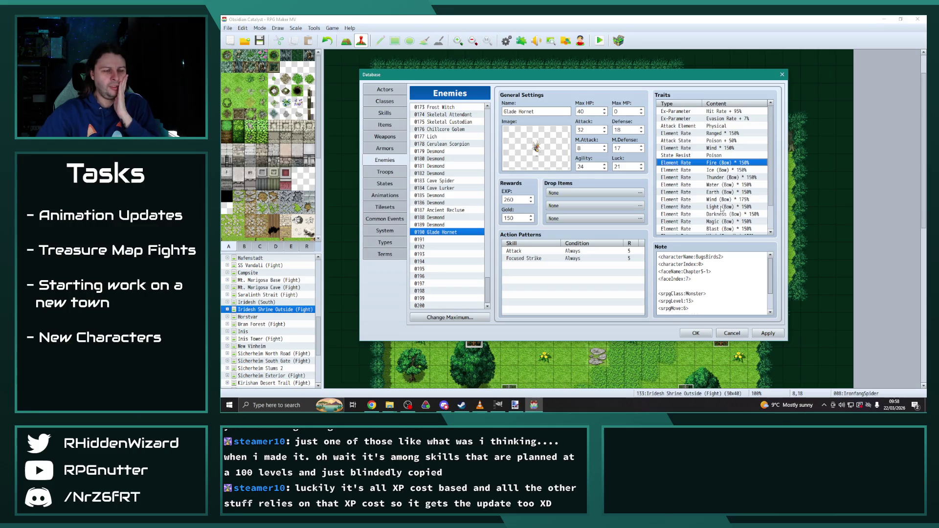
scroll(723, 211, down, 2)
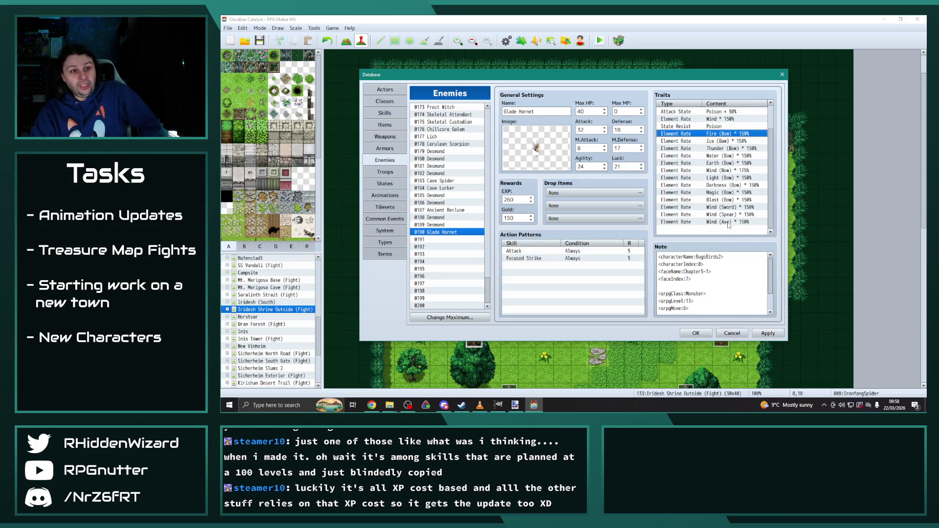
scroll(728, 218, up, 2)
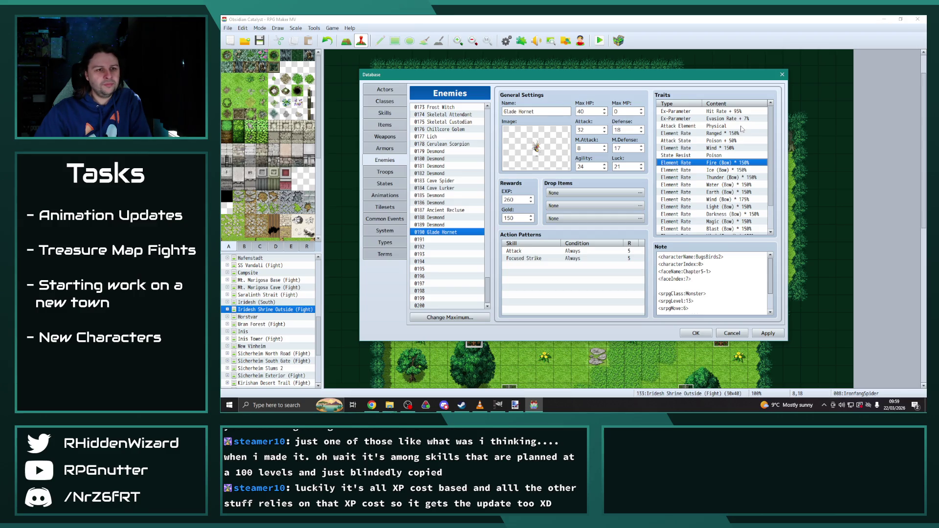
Show the 0188 Desmond enemy's stats, then switch to the web browser.
click(451, 218)
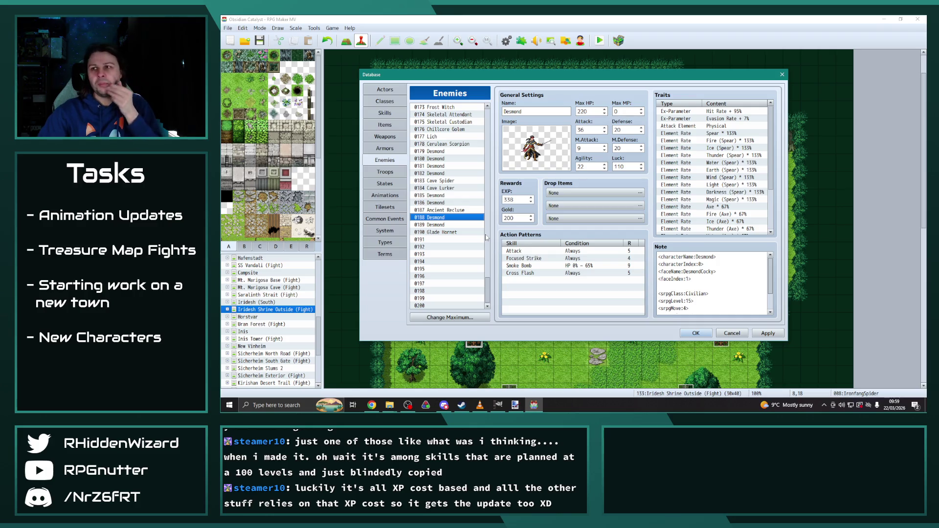
key(alt+Tab)
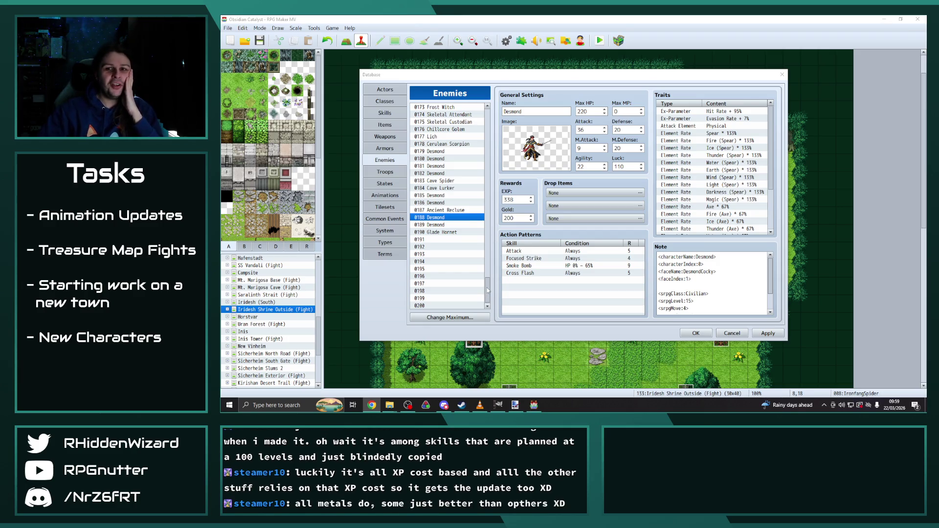
Look over Skeletal Knight, Bandit, Bandit Archer, Bandit Mage, Bandit Leader and Soldier enemies.
drag(488, 288, 487, 114)
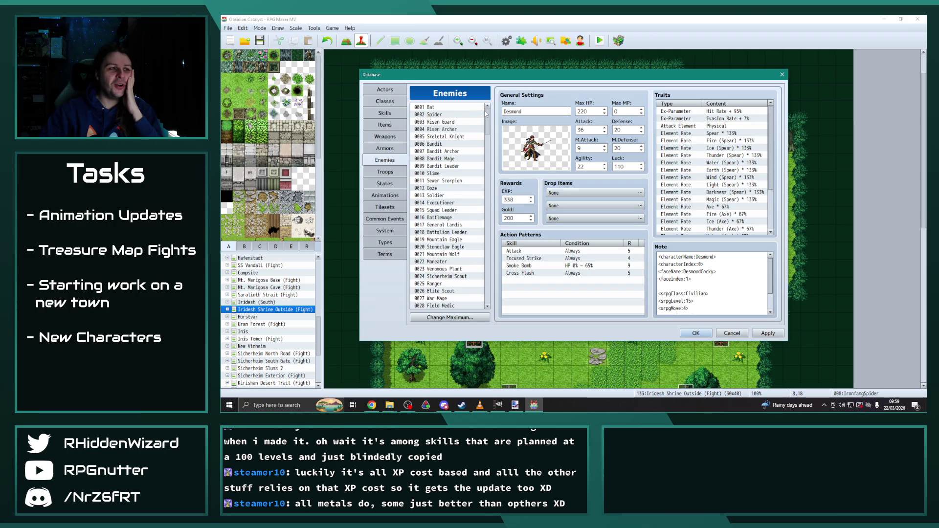
click(448, 122)
click(448, 130)
click(445, 137)
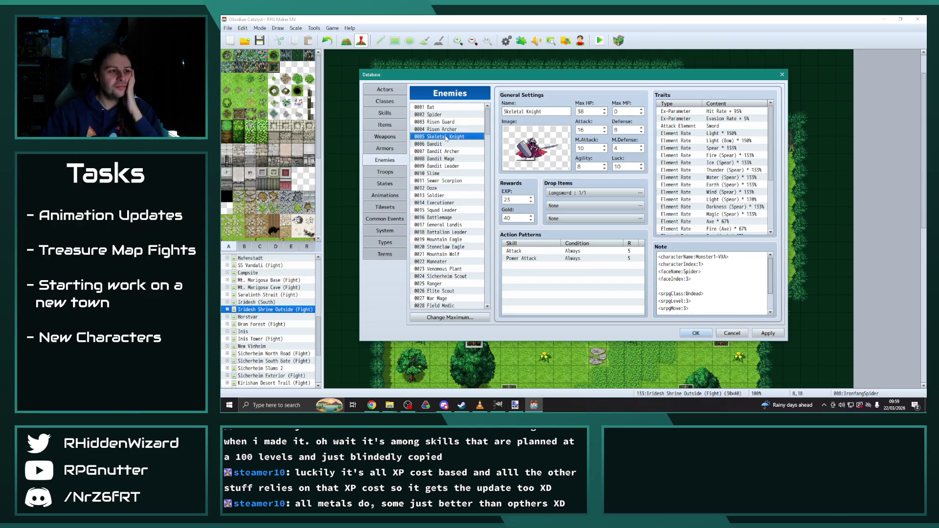
click(444, 144)
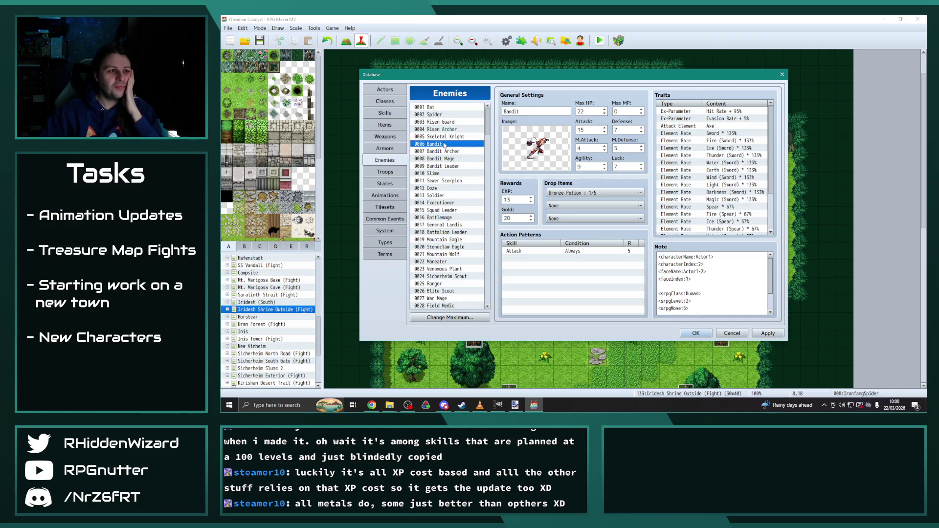
click(444, 152)
click(446, 159)
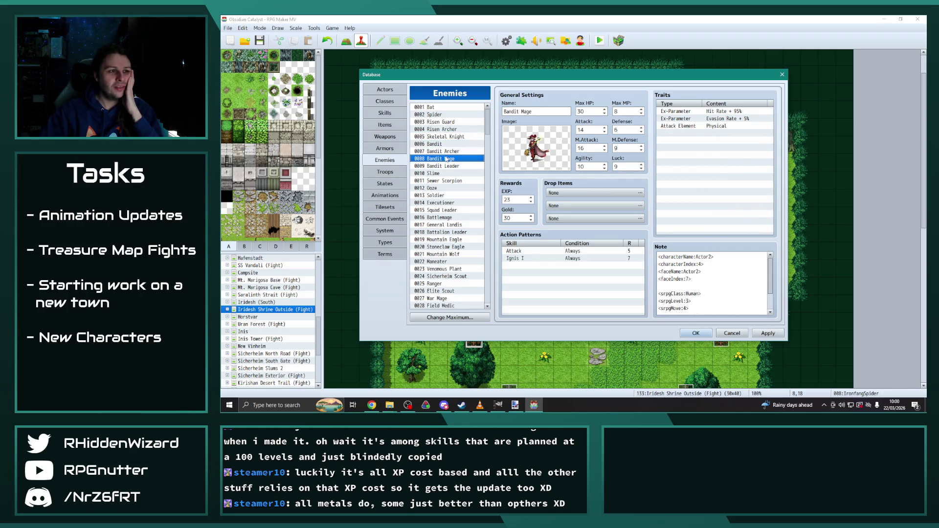
click(447, 167)
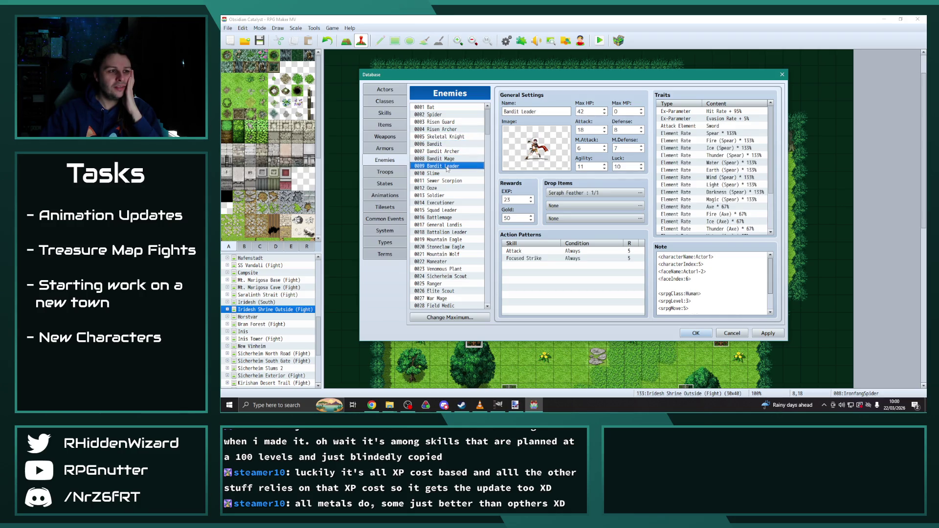
click(442, 196)
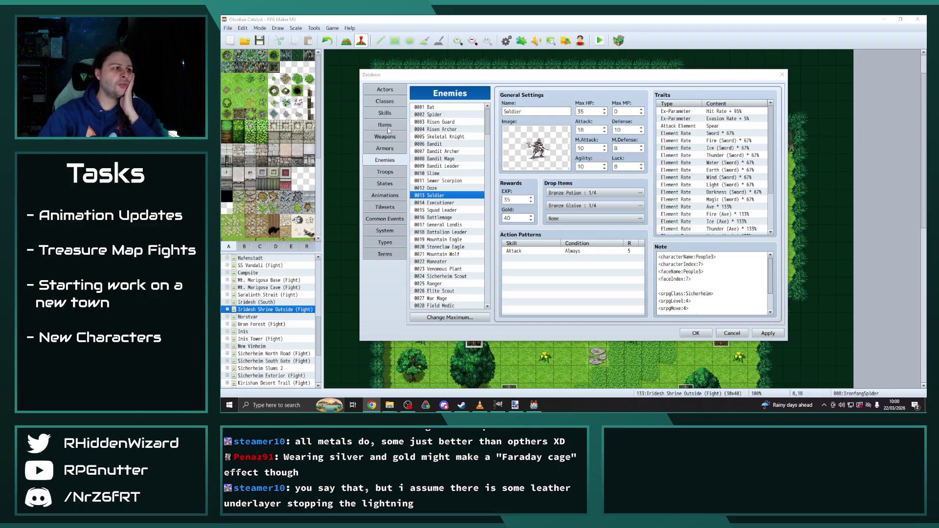
Show skill 1124 Smoke Bomb in the Skills list.
click(385, 113)
drag(487, 114, 488, 297)
click(450, 262)
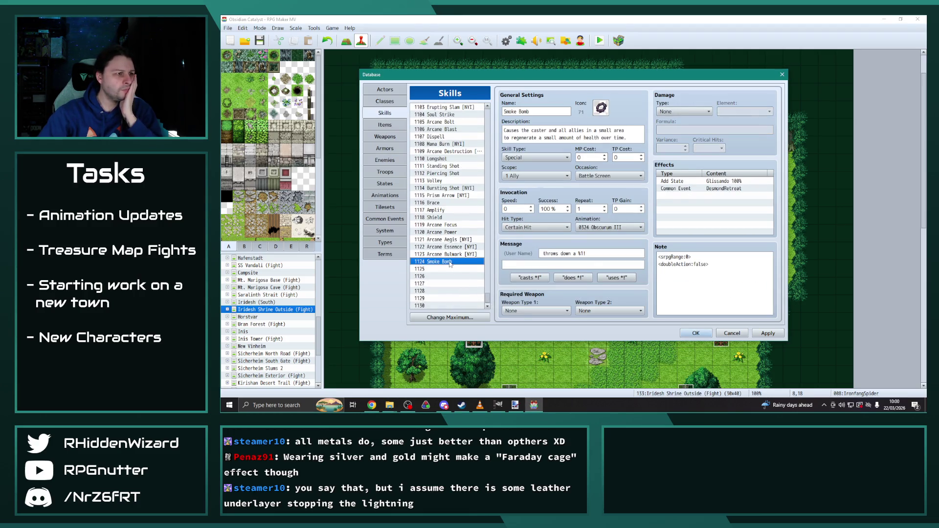
Check the Scholar class, then the 0067 Sage class's learnable skills.
click(385, 101)
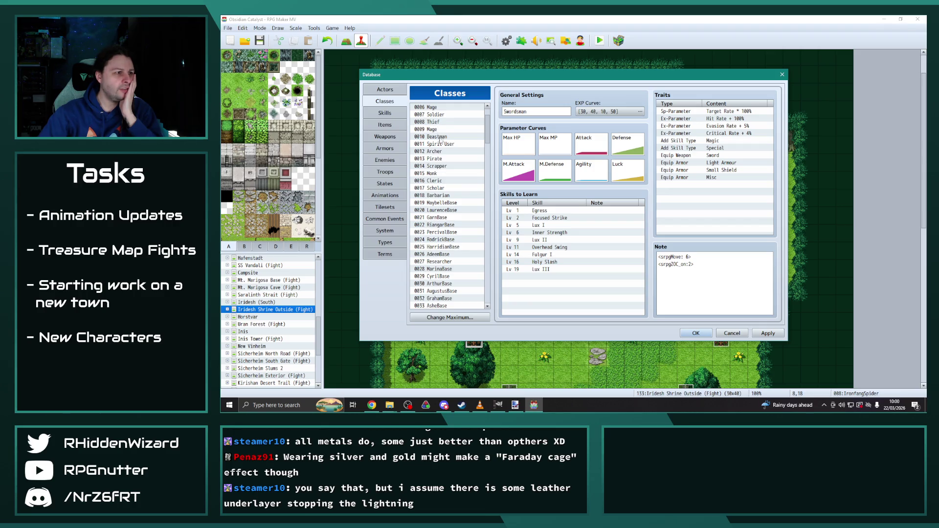
click(439, 189)
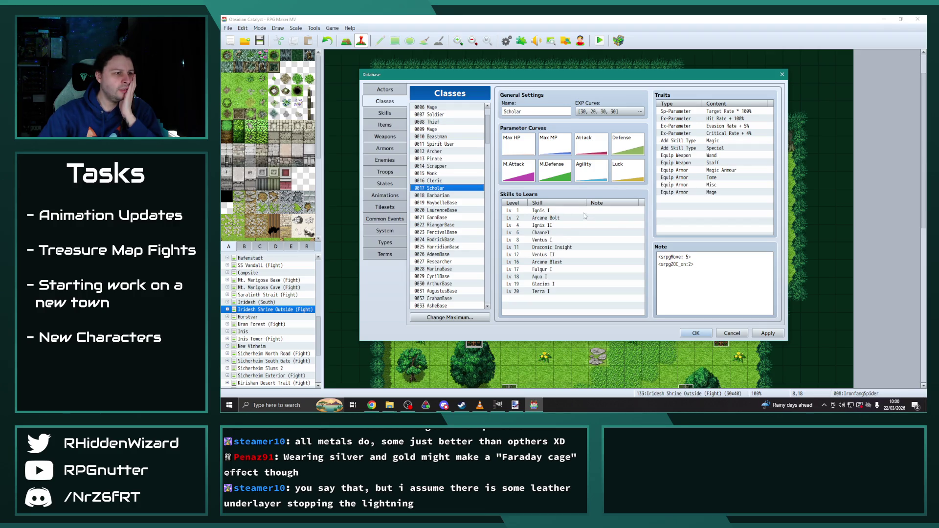
scroll(462, 239, down, 14)
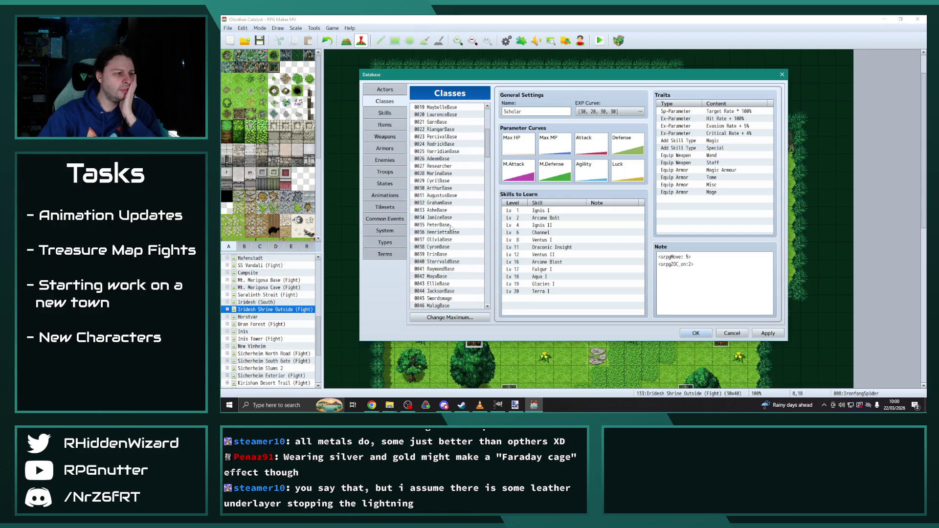
scroll(492, 178, down, 1)
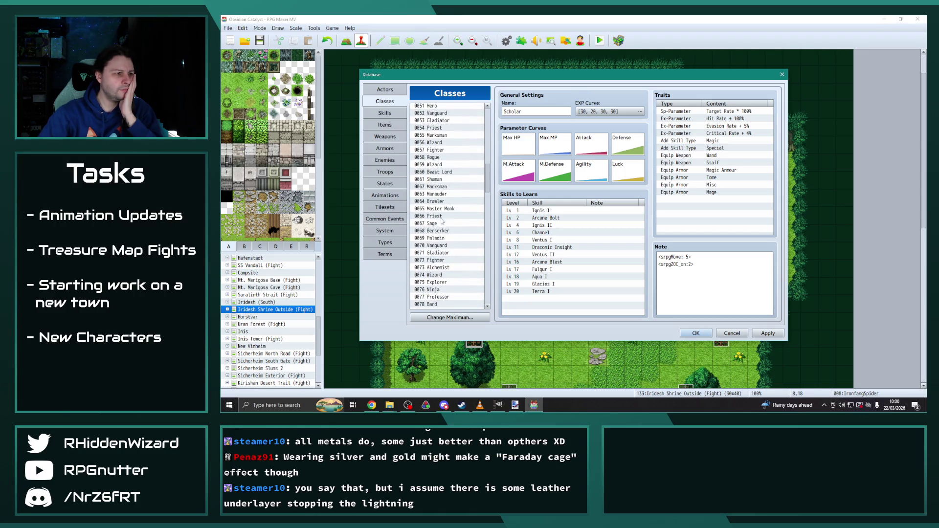
click(440, 223)
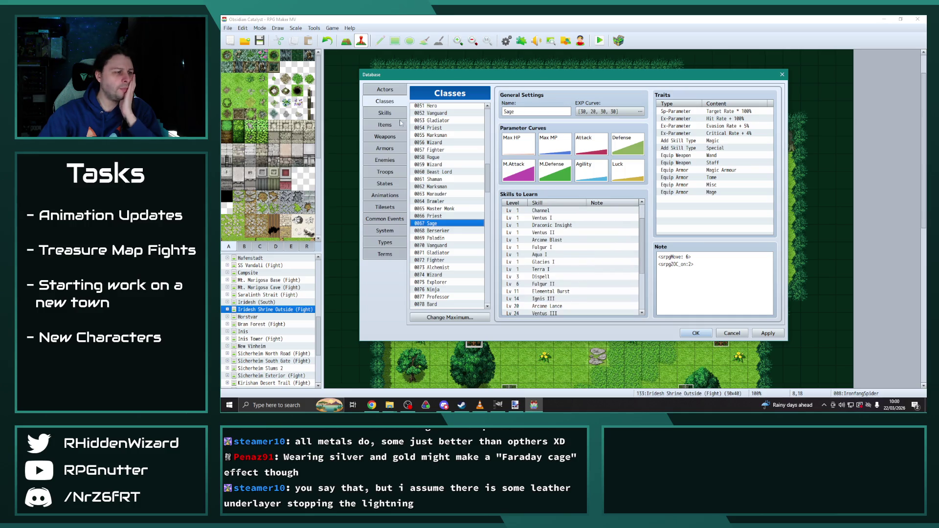
Show skill 0276 Elemental Burst in the Skills list.
click(385, 113)
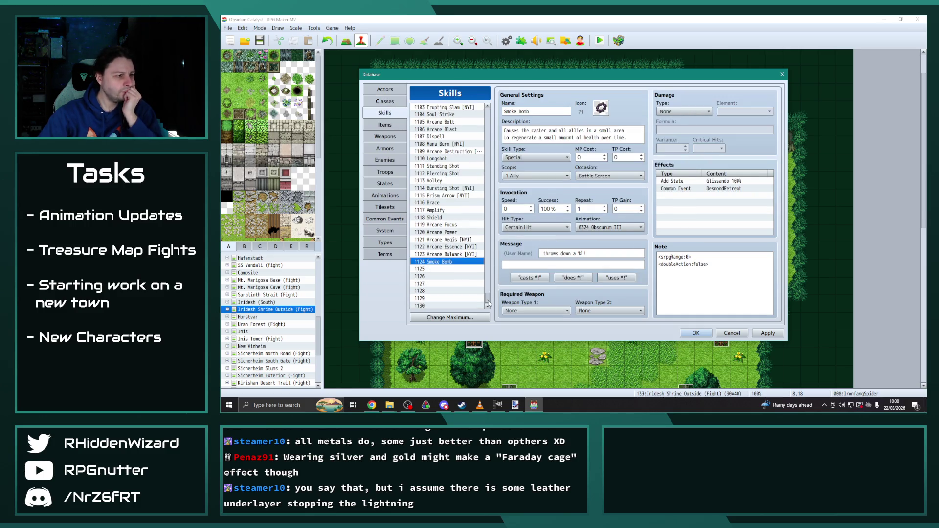
drag(490, 302, 496, 163)
scroll(455, 208, up, 3)
click(449, 146)
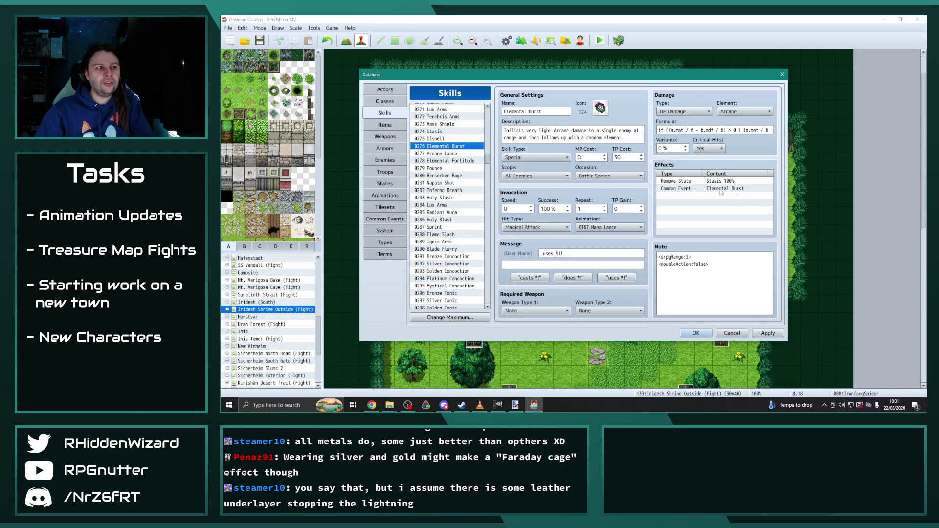
Review Elemental Burst's formula, Stasis removal and Mana Lance animation.
scroll(461, 181, up, 2)
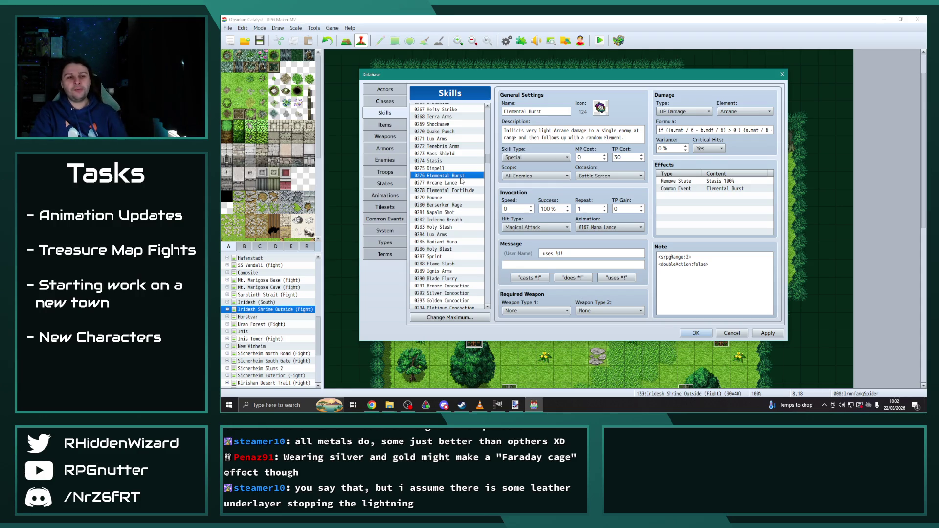
Scroll to Celestial Alignment skills 1044–1048 and step through each variant.
scroll(462, 195, down, 4)
drag(487, 165, 484, 306)
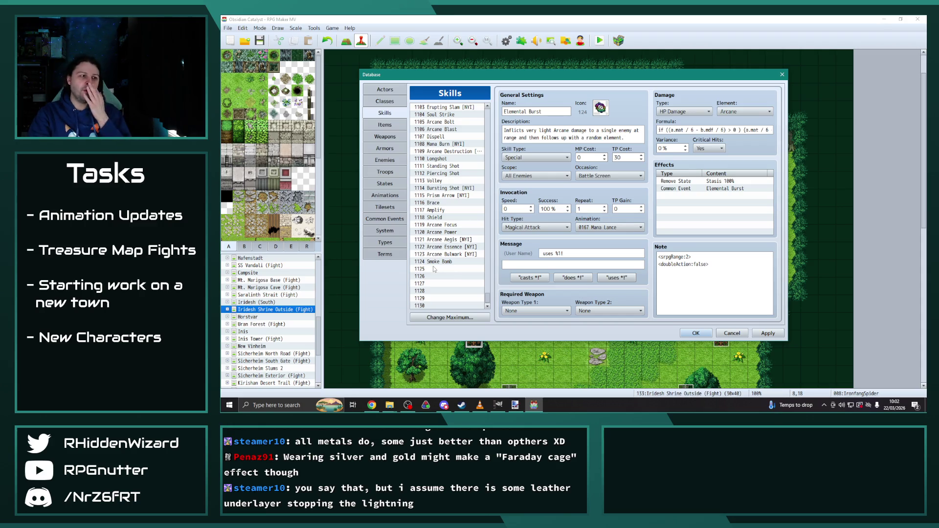
scroll(458, 276, up, 1)
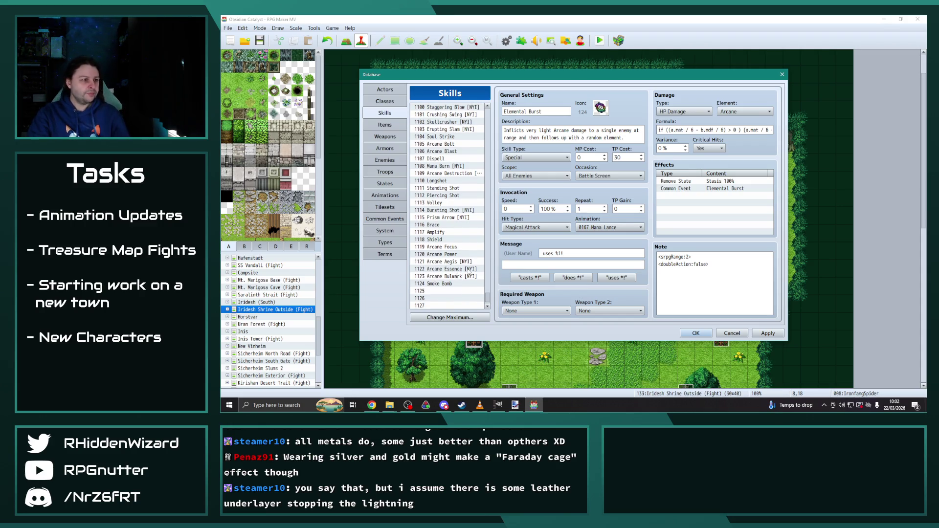
scroll(465, 270, down, 1)
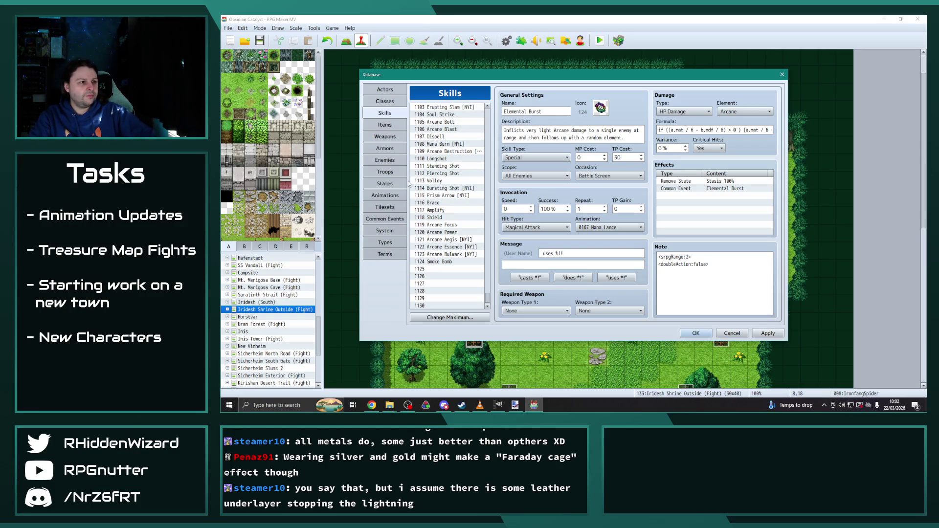
scroll(450, 260, up, 2)
scroll(450, 260, up, 18)
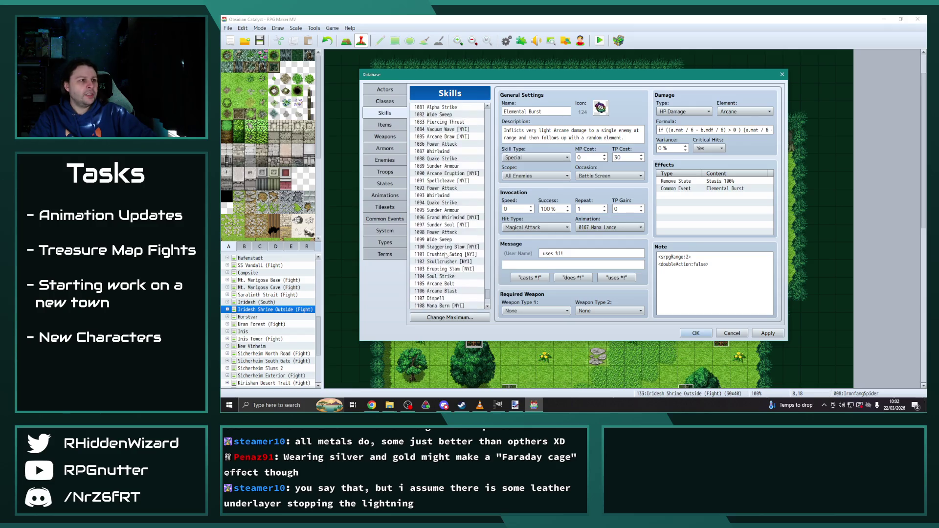
scroll(442, 253, up, 3)
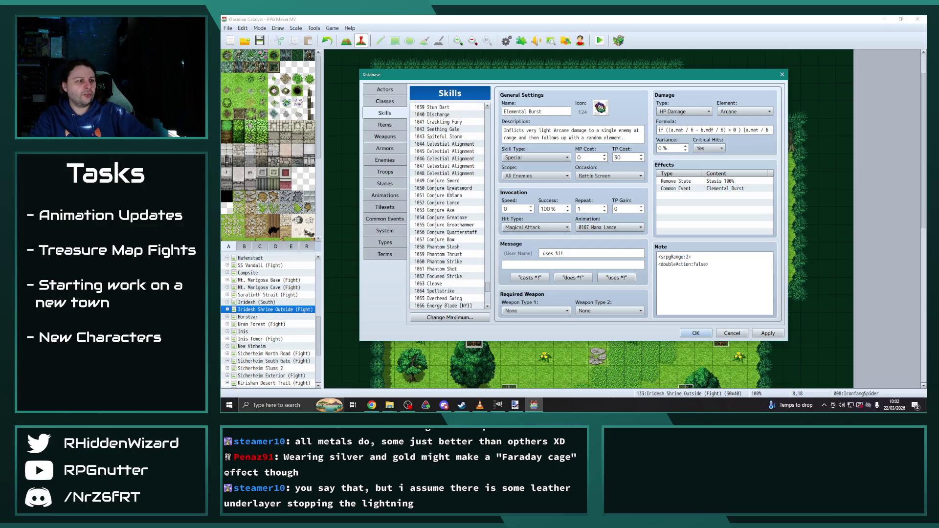
click(461, 159)
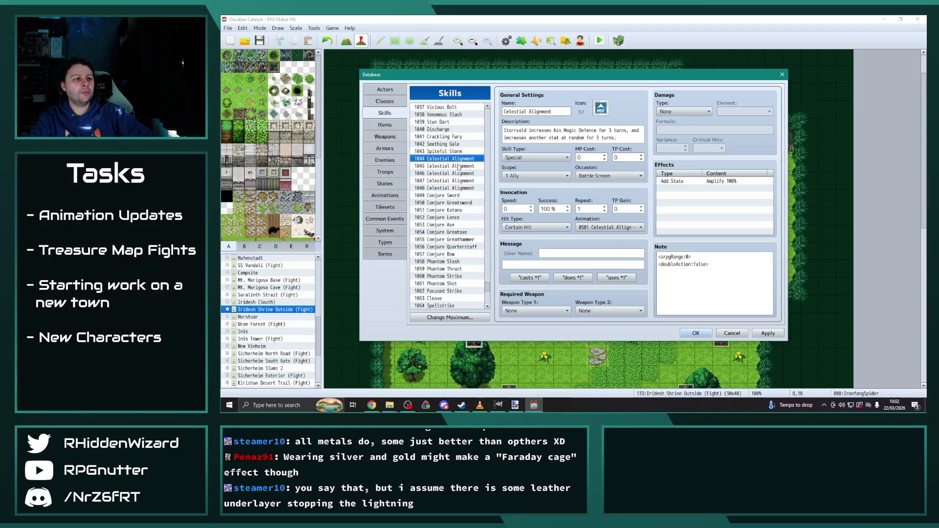
click(459, 166)
click(457, 174)
click(456, 181)
click(455, 188)
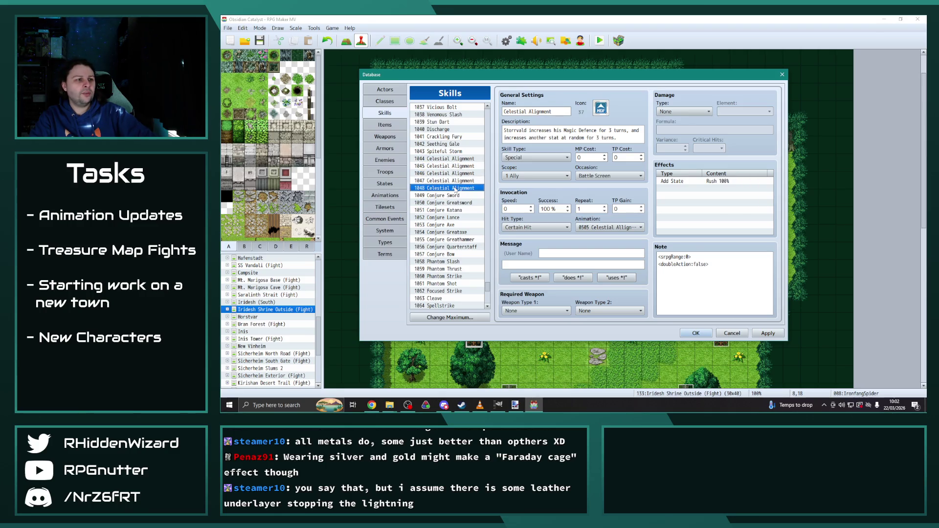
Recheck Celestial Alignment 1046's Agility effect and 1048's Rush effect.
click(453, 159)
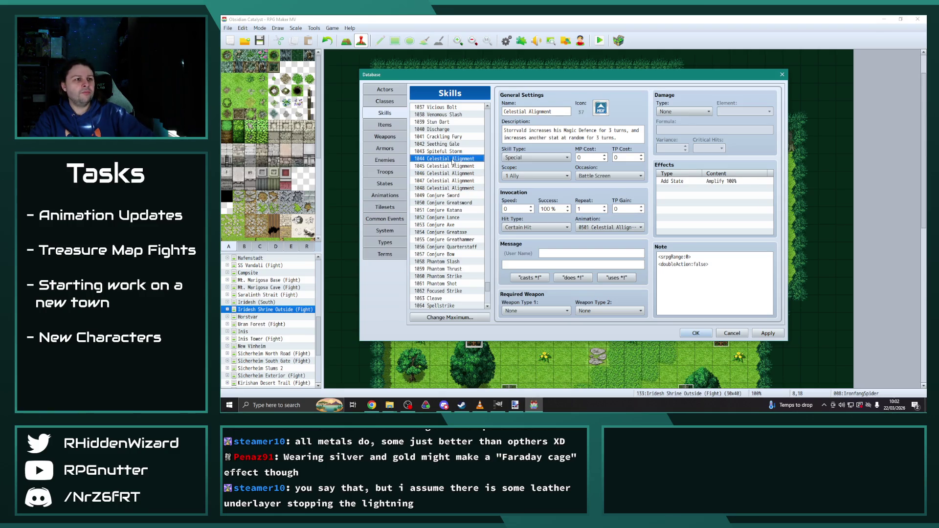
click(454, 166)
click(455, 173)
click(455, 180)
click(455, 188)
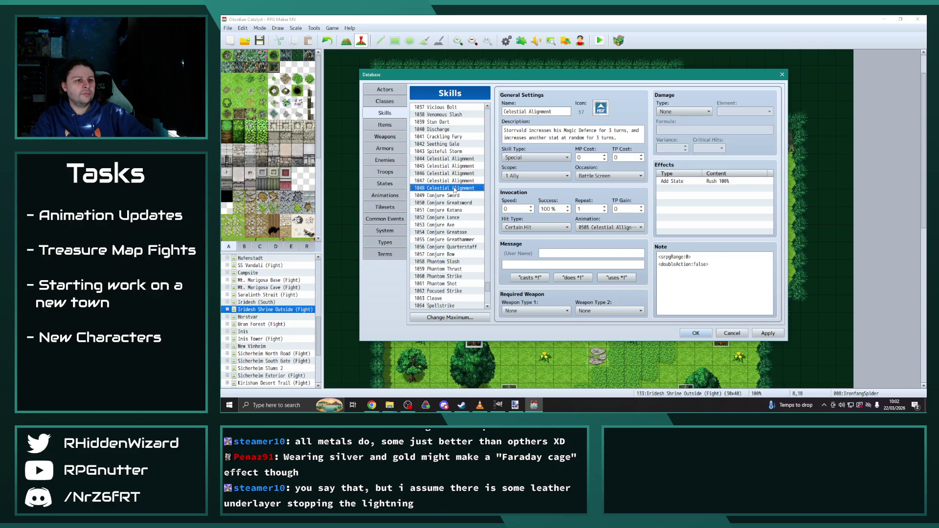
click(453, 158)
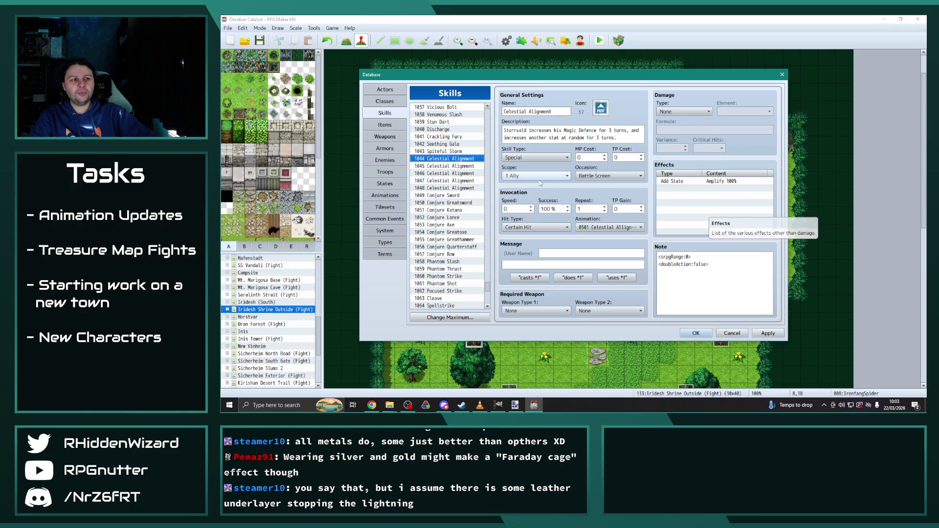
Compare 1045's Spectral Cloak and 1047's Precision effects, finishing on 1043 Spiteful Storm.
click(462, 167)
click(462, 174)
click(462, 181)
click(462, 189)
click(462, 182)
click(462, 174)
click(460, 159)
click(458, 152)
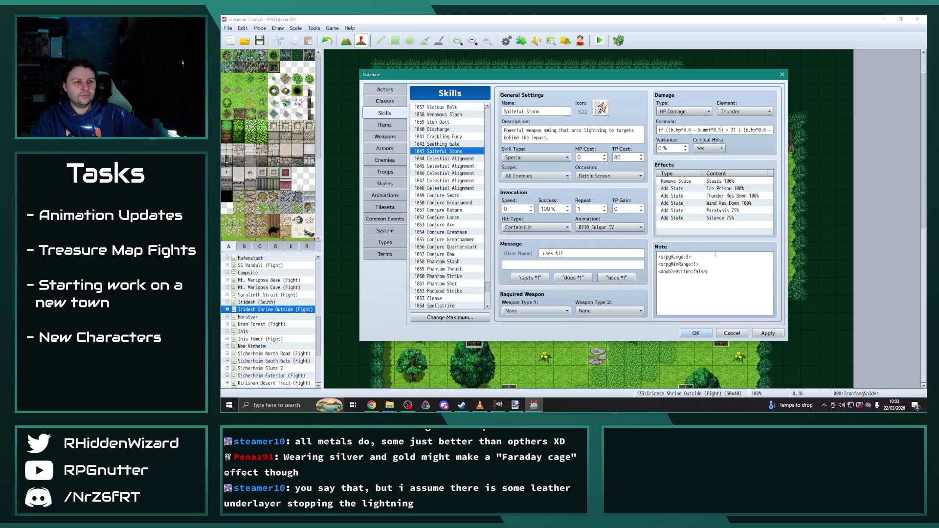
Apply the database edits and switch to the Enemies list.
click(768, 334)
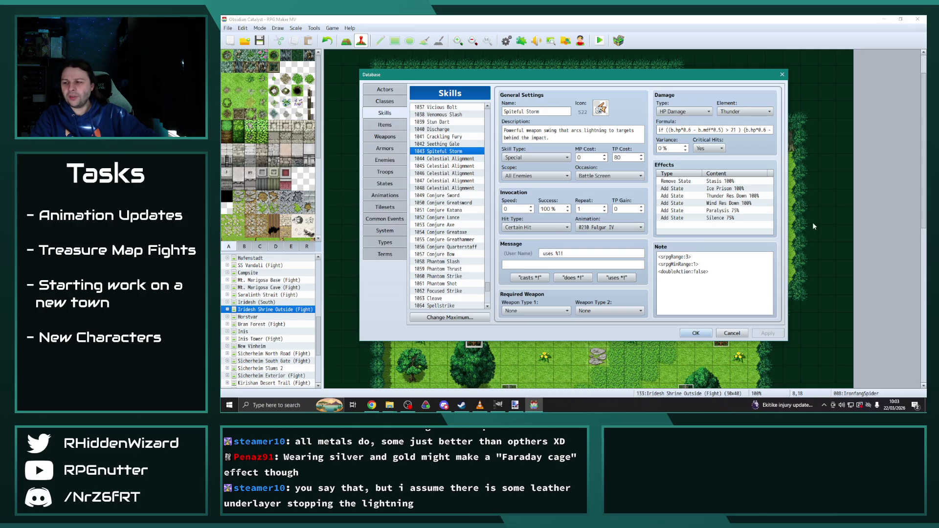
click(385, 159)
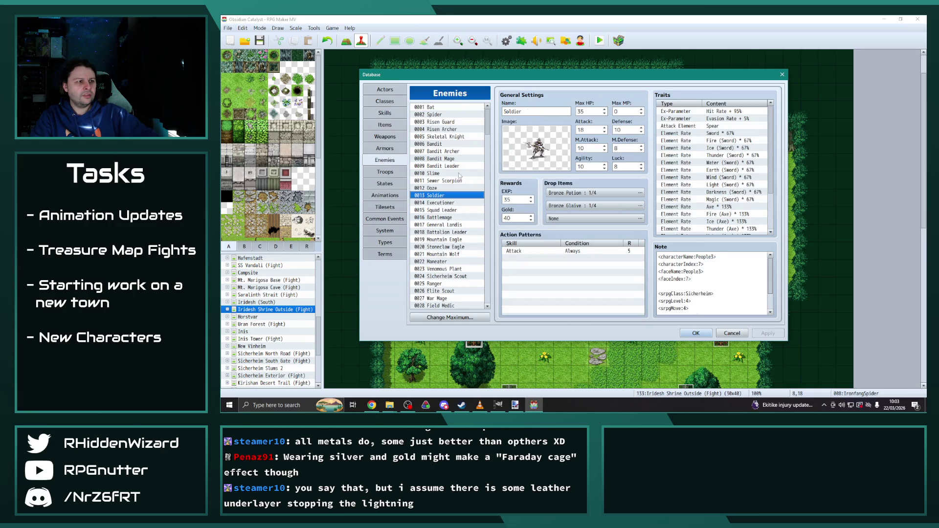
Compare the Battlemage, Executioner and Soldier enemies' stats.
click(448, 218)
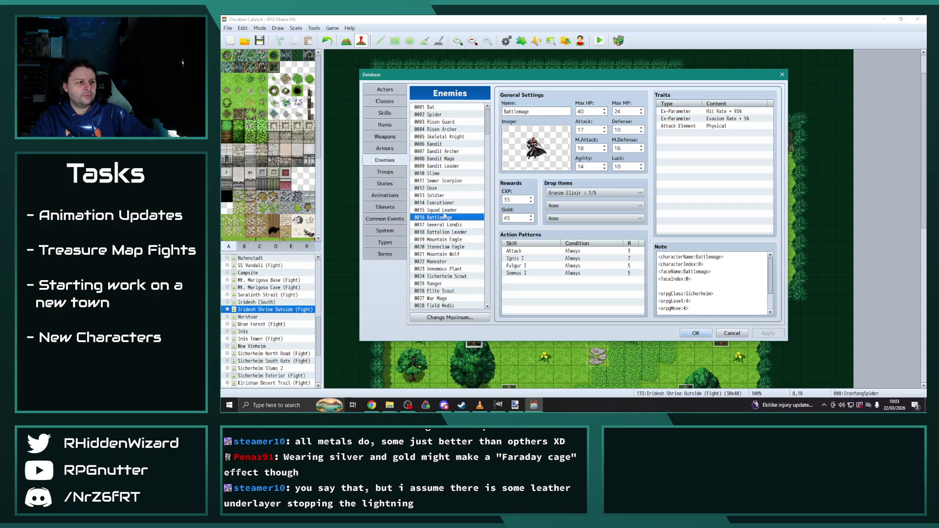
click(445, 210)
click(443, 202)
click(443, 196)
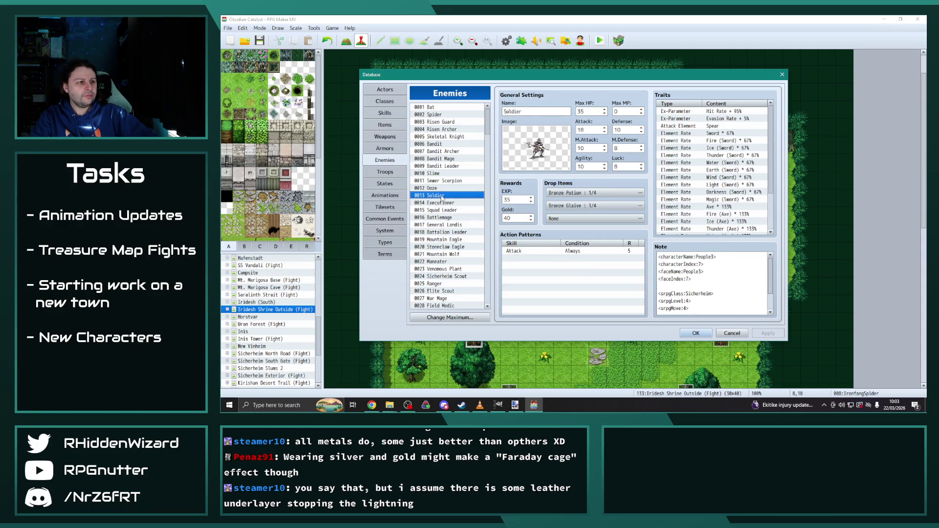
click(443, 204)
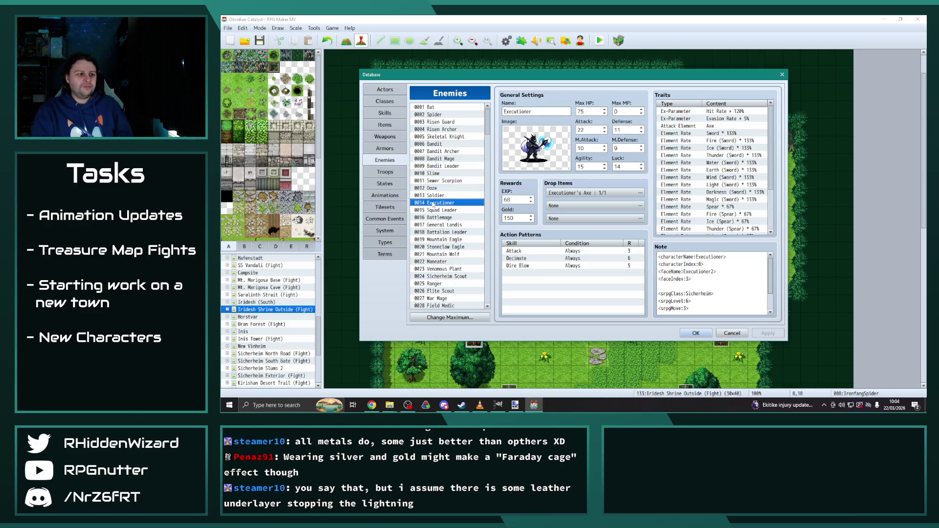
Review Venomous Plant, Maneater and Mountain Wolf, then close the database with OK.
scroll(455, 212, down, 1)
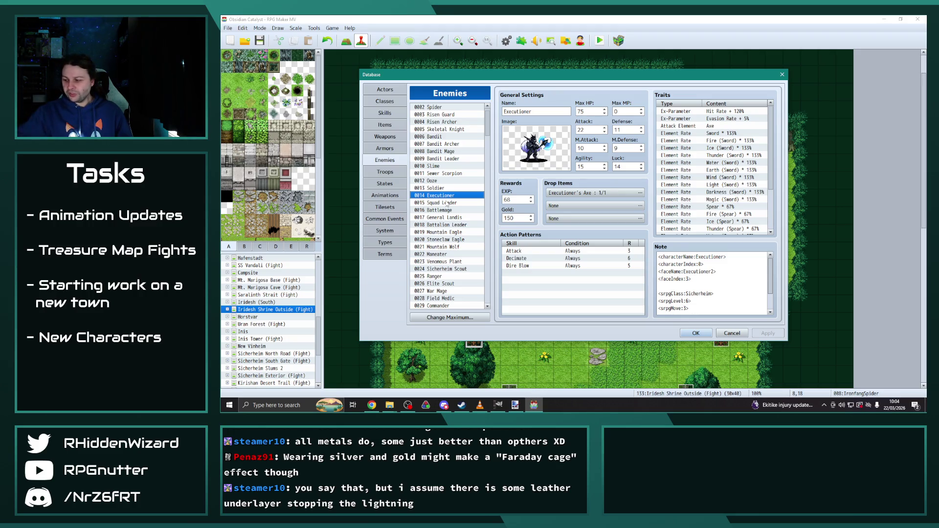
scroll(448, 203, down, 2)
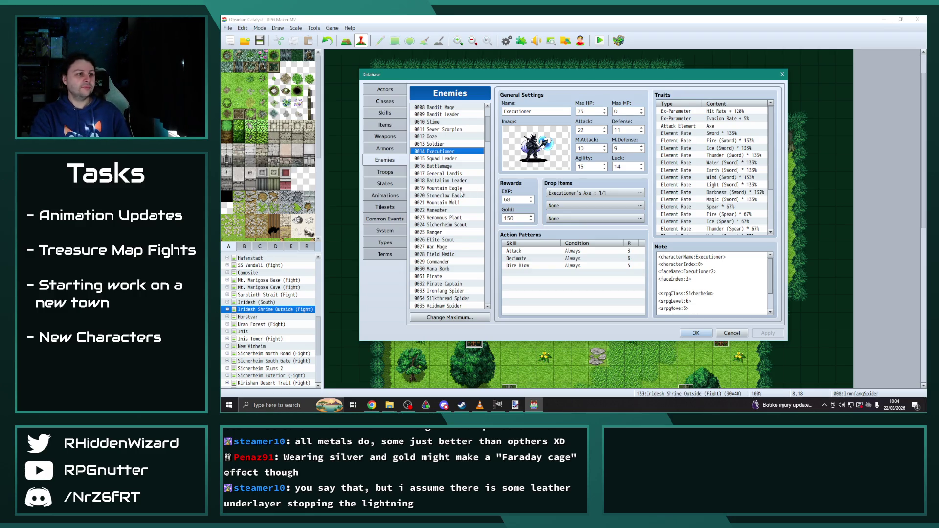
scroll(459, 196, down, 1)
click(455, 203)
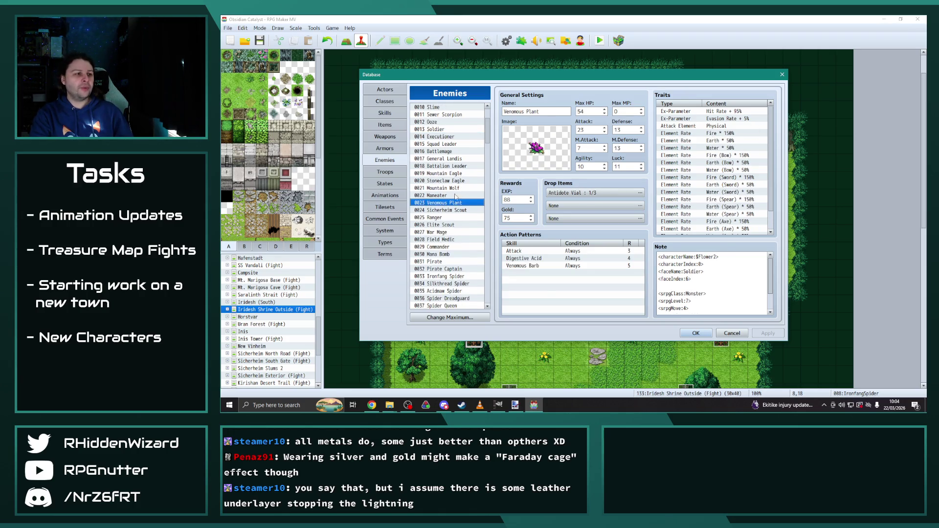
click(453, 195)
click(452, 188)
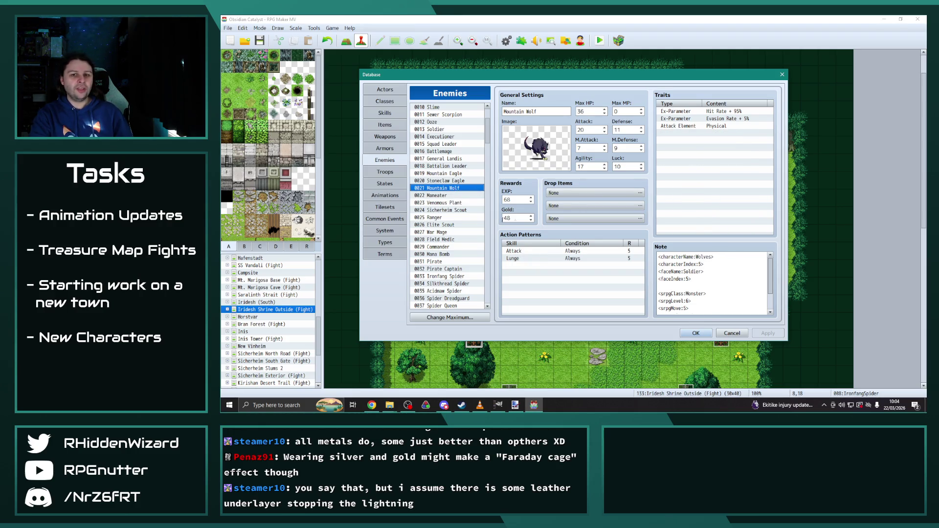
click(696, 333)
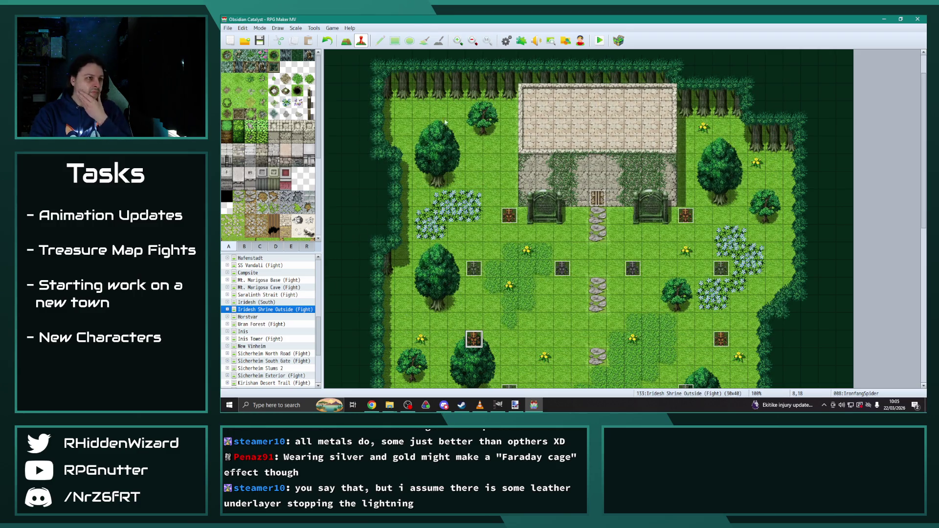
Reopen the database with F9, check Glade Hornet's enemy stats, then go to skill 1043 Spiteful Storm.
key(F9)
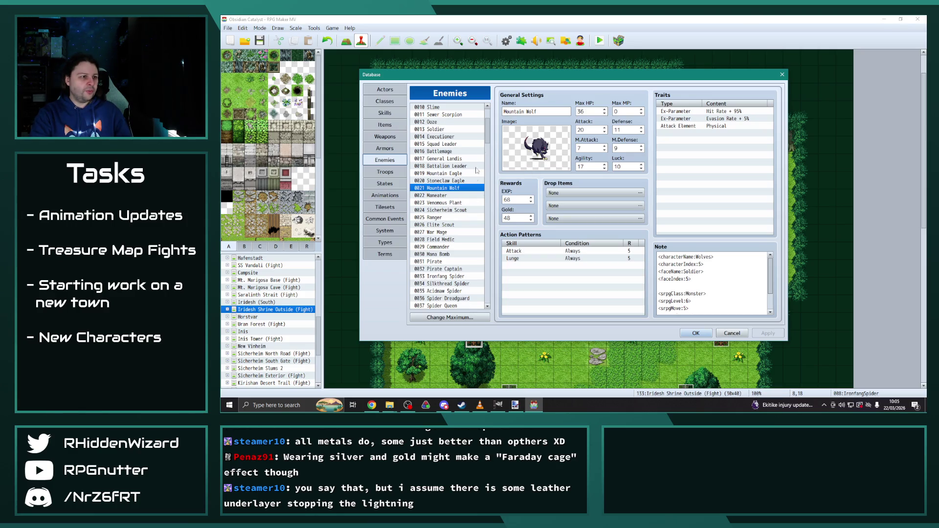
click(446, 232)
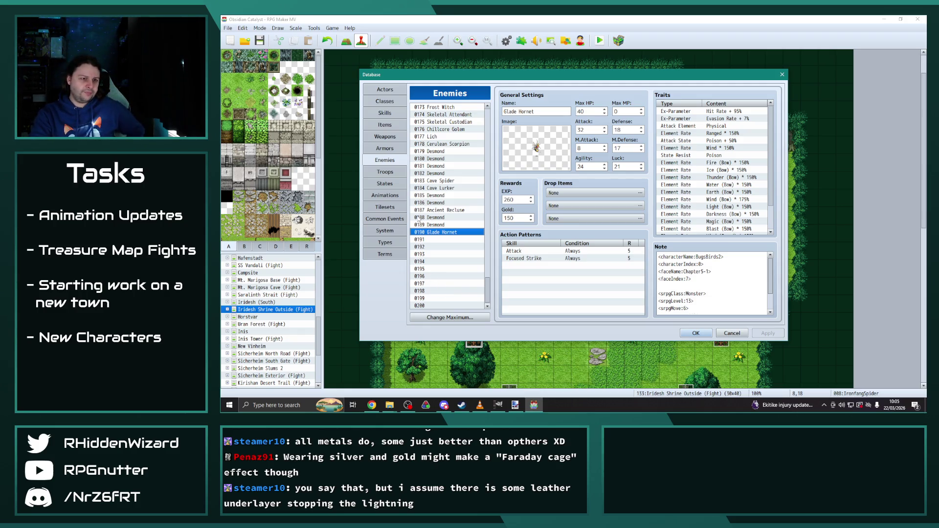
scroll(723, 200, down, 1)
scroll(672, 189, down, 3)
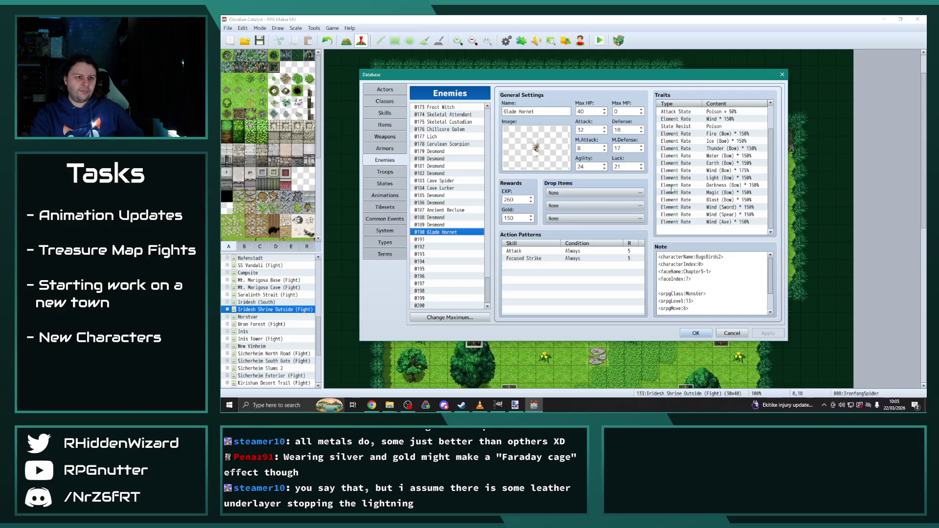
scroll(673, 187, up, 4)
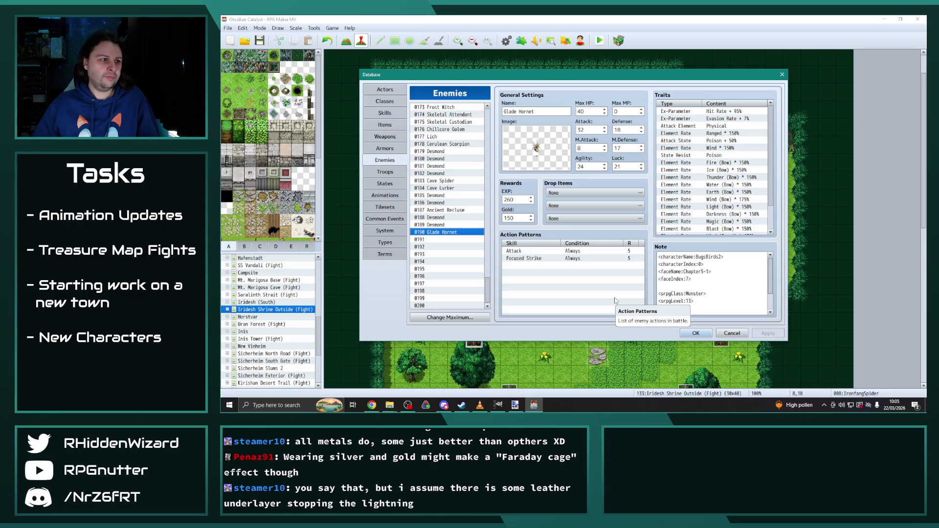
click(384, 113)
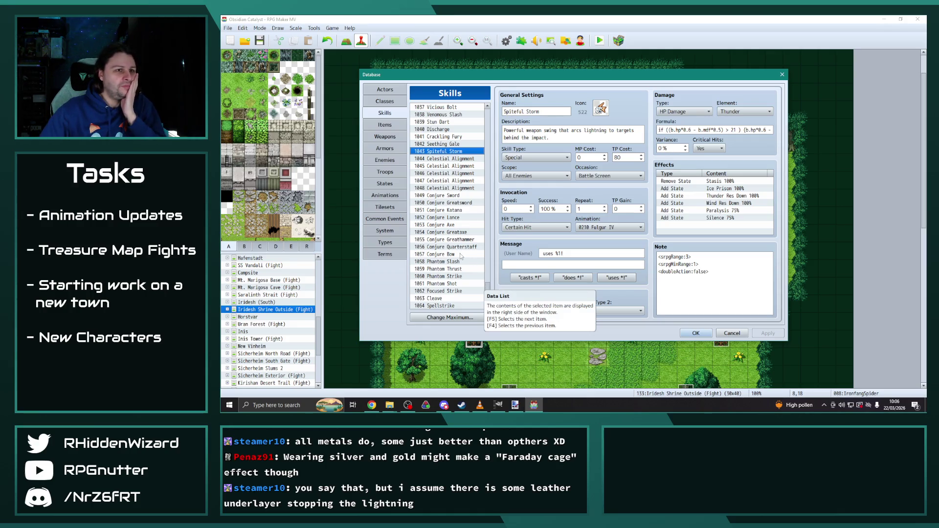
Browse past Stun Dart and Toxic Spores to 0812 Venomous Barb and paste it into slot 1125.
click(454, 123)
scroll(488, 267, up, 20)
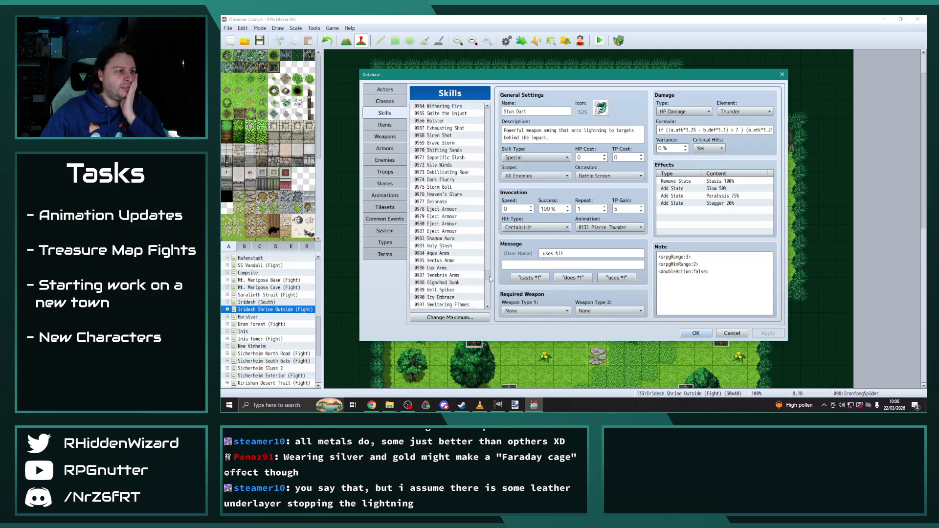
scroll(491, 266, up, 20)
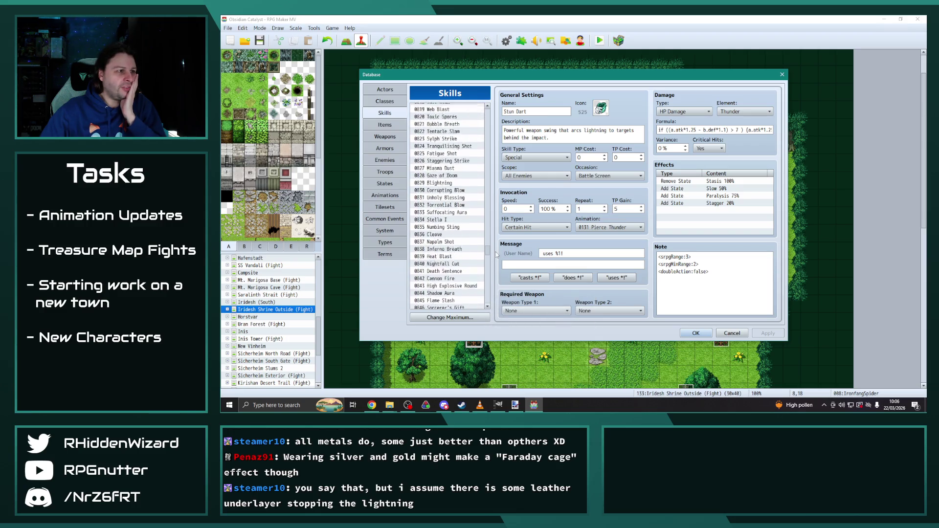
scroll(498, 252, up, 2)
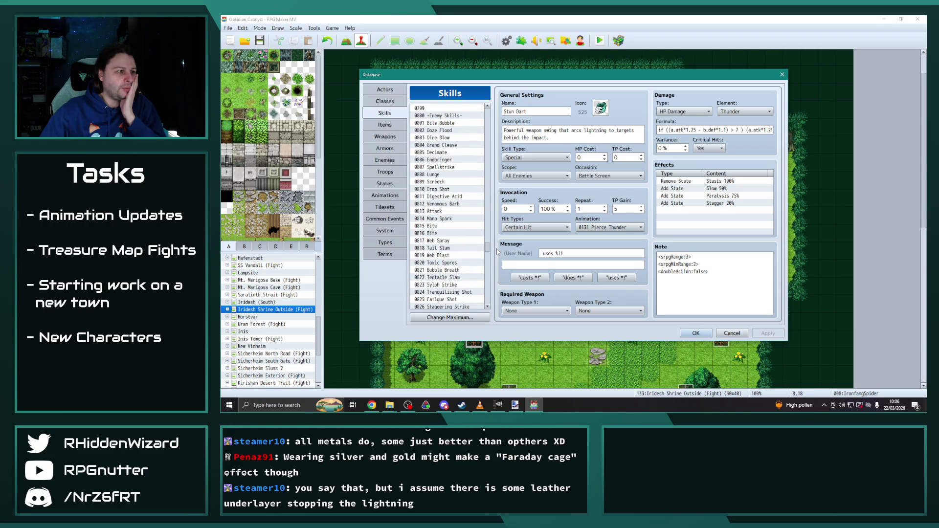
click(451, 263)
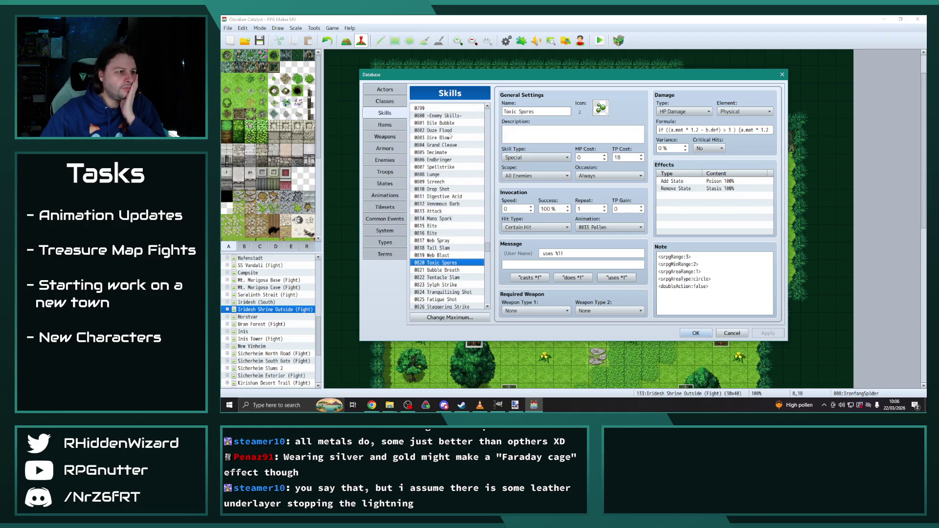
click(449, 204)
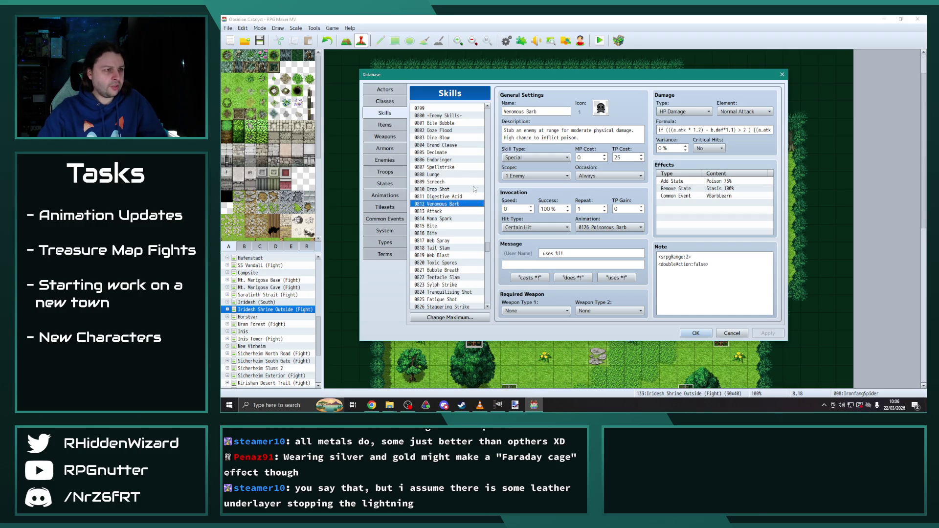
drag(487, 247, 485, 301)
click(444, 269)
key(ctrl+v)
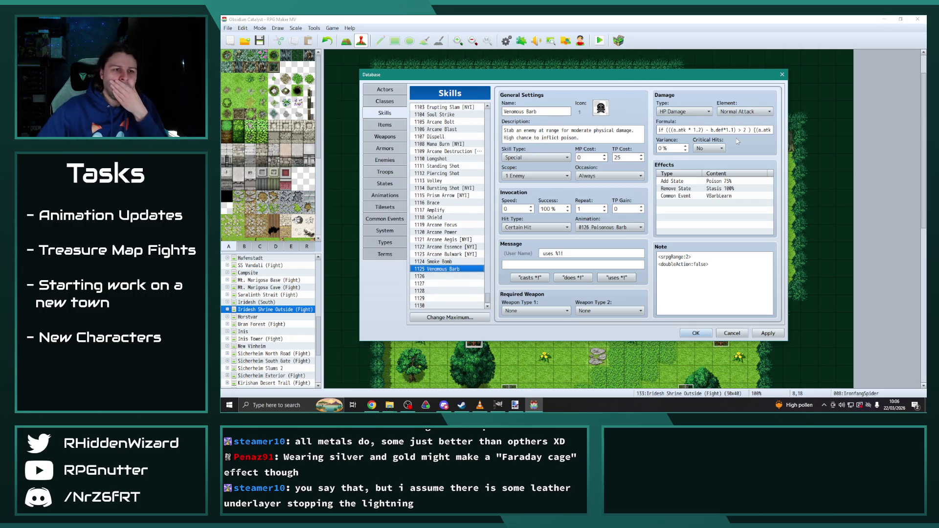
Delete skill 1125's VBarbLearn effect, rename it Supertoxin, and set its note to <srpgRange:1>.
click(711, 196)
key(Delete)
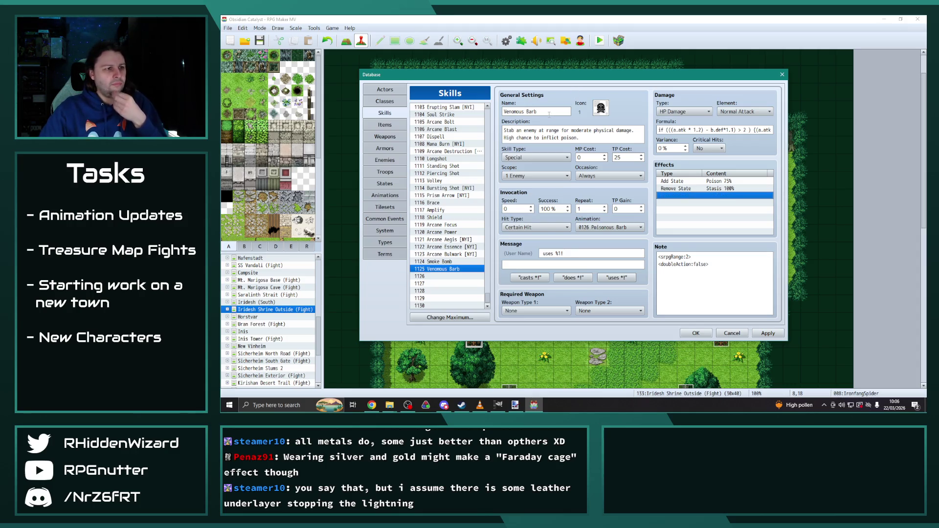
triple_click(549, 115)
text(Superto)
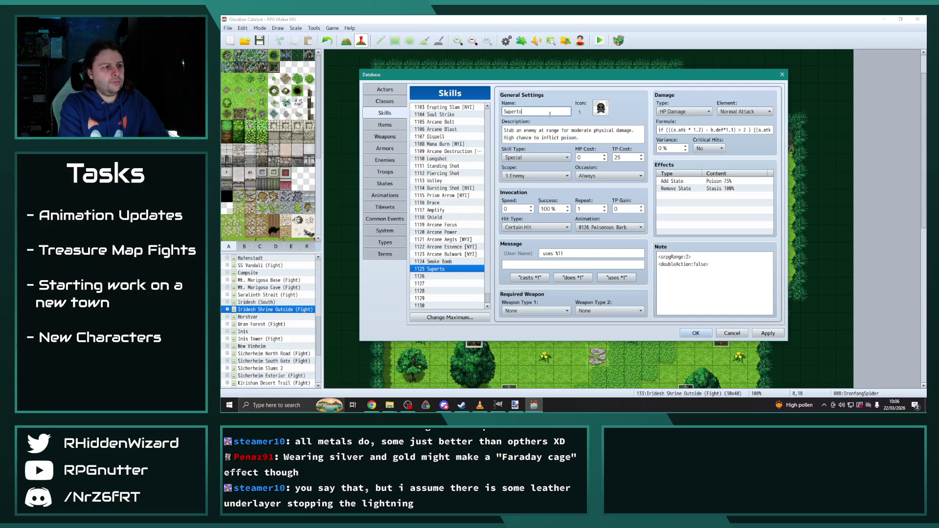
text(xin)
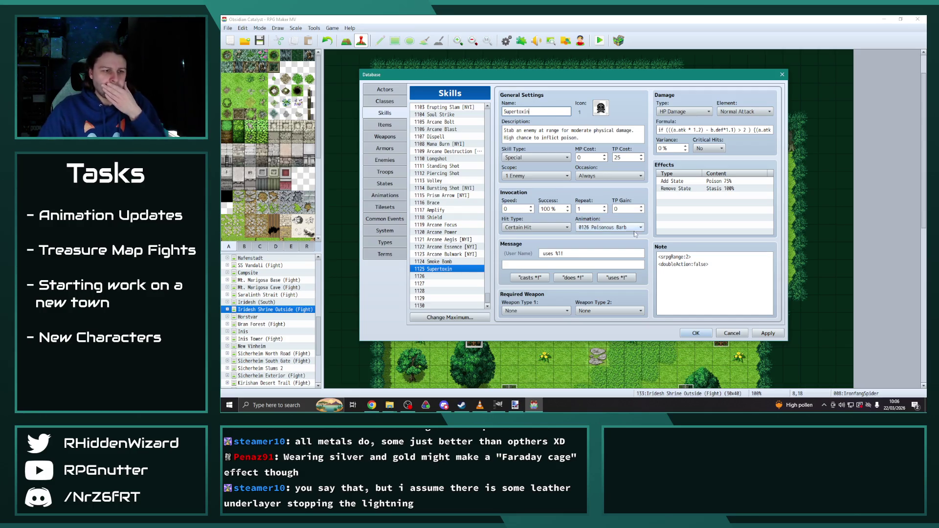
drag(659, 256, 709, 264)
click(702, 257)
text(1)
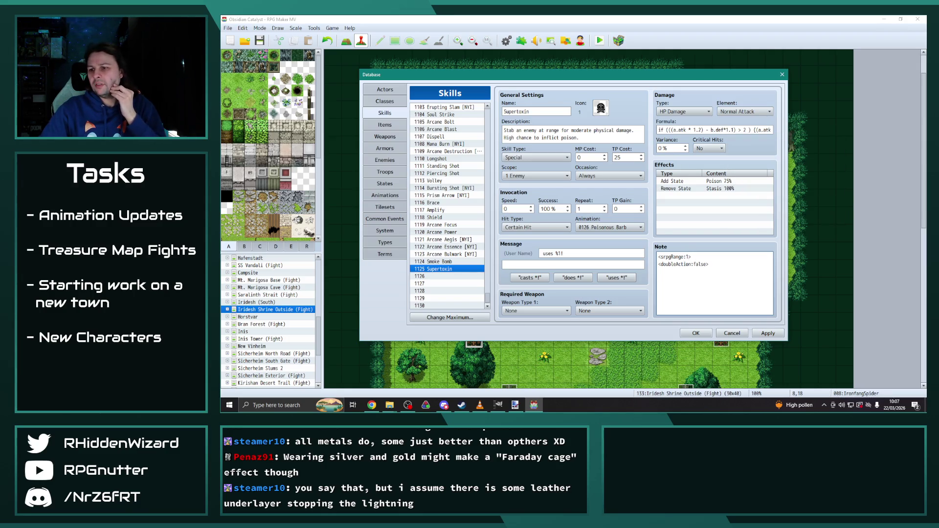
key(alt+Tab)
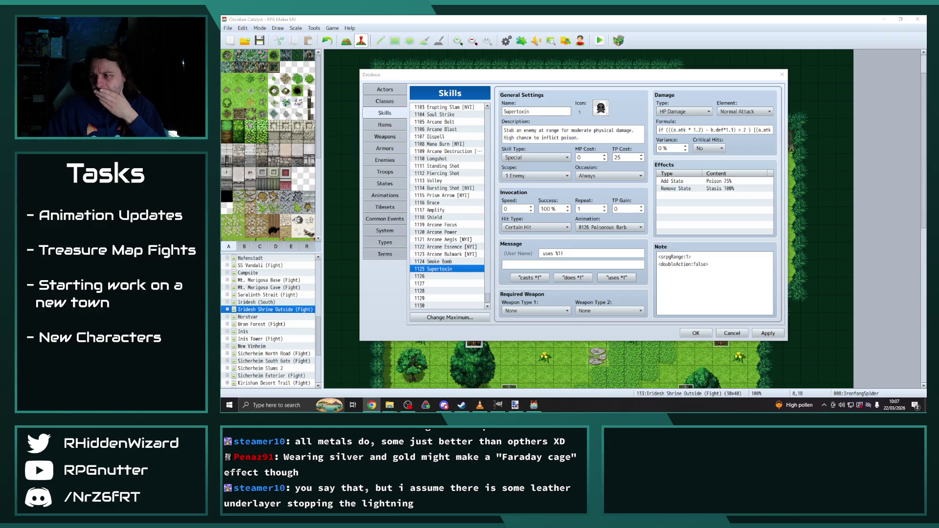
click(761, 130)
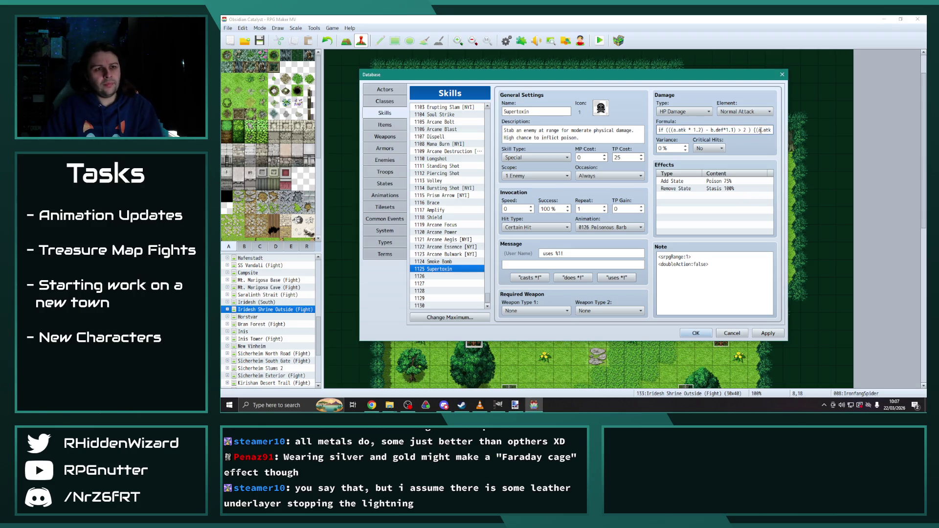
key(Right)
key(Right)
key(Right)
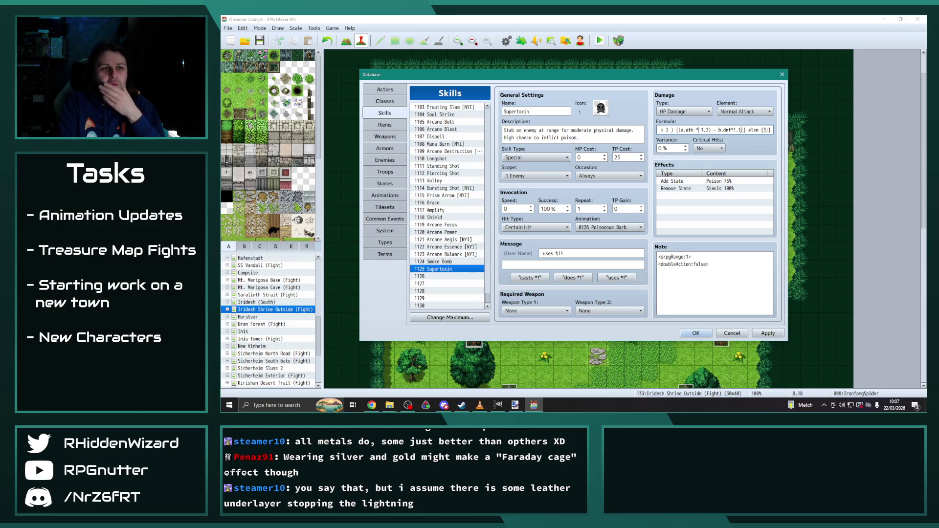
key(Left)
key(Left)
key(Left)
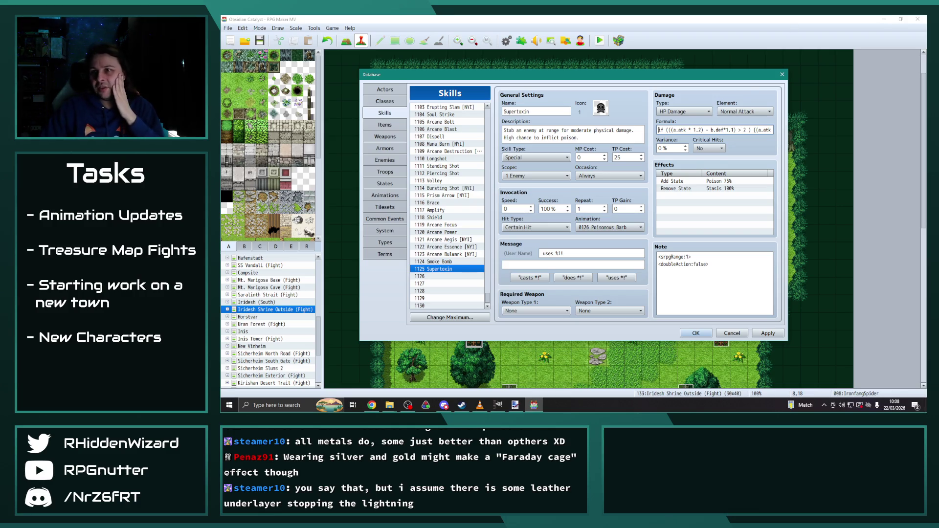
key(alt+Tab)
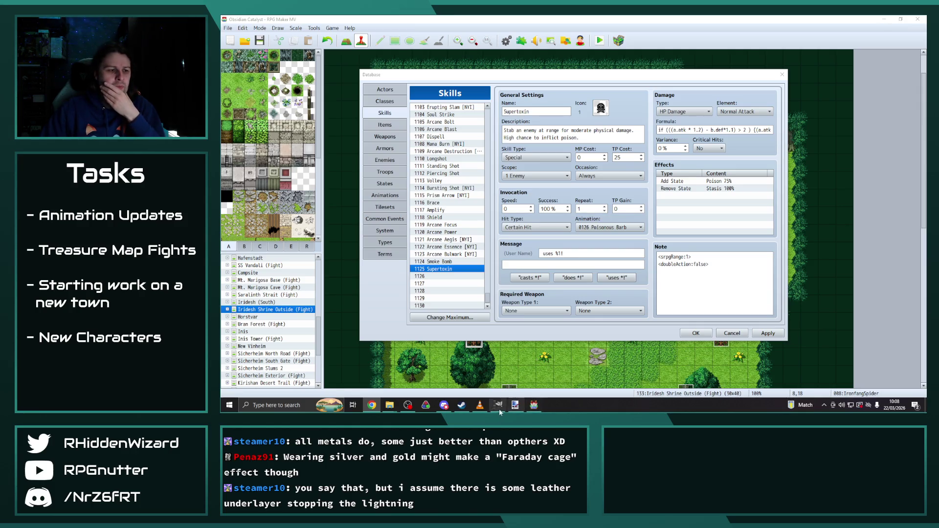
Skip VLC to the Dark Fantasy Studio Unsolved track and minimize the player.
click(480, 405)
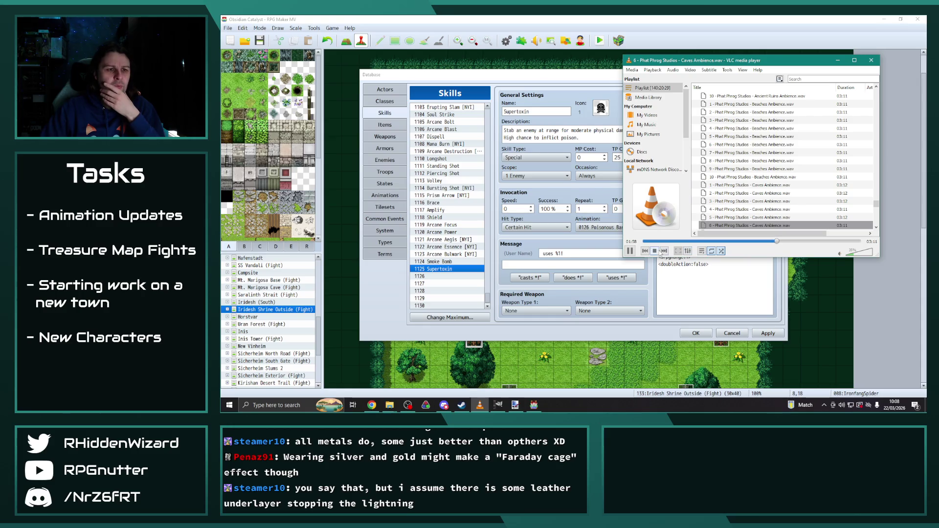
click(665, 251)
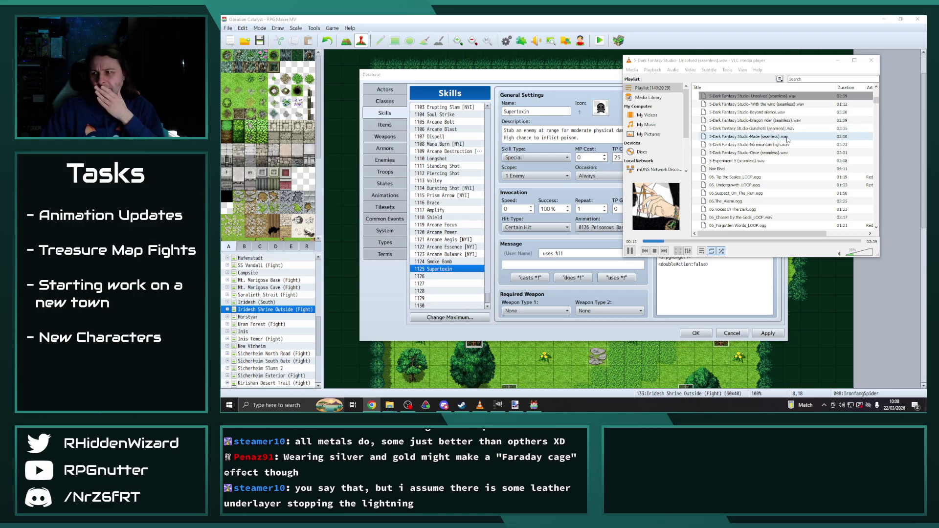
click(838, 60)
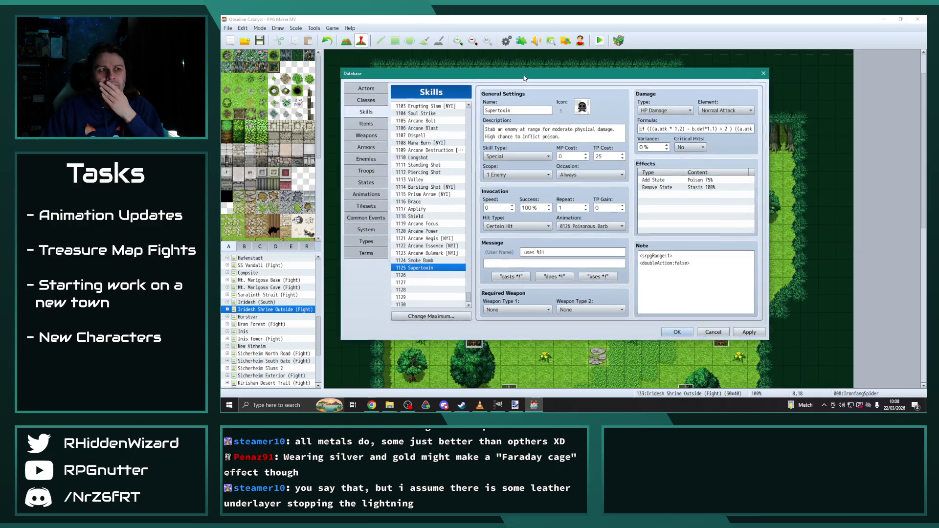
Shift the Database window left and position the Notepad formula notes over the skills database.
drag(489, 75, 450, 75)
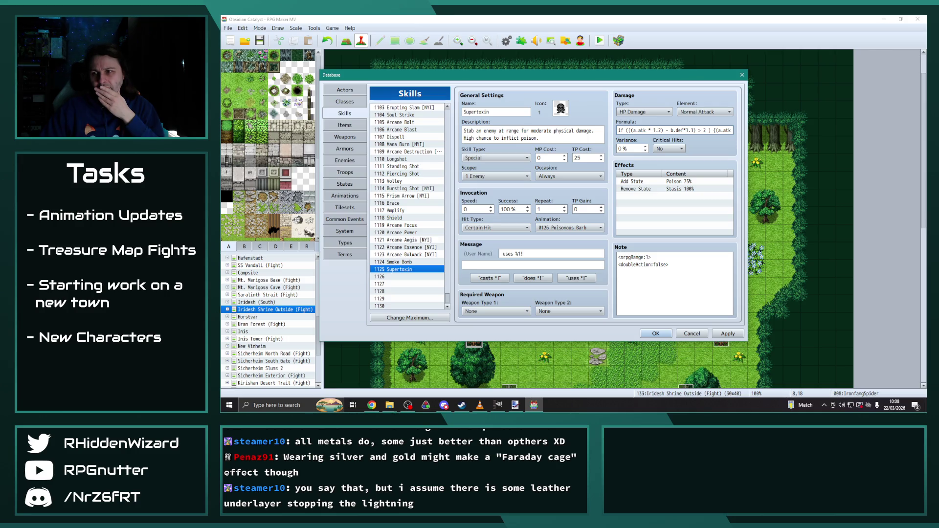
key(alt+Tab)
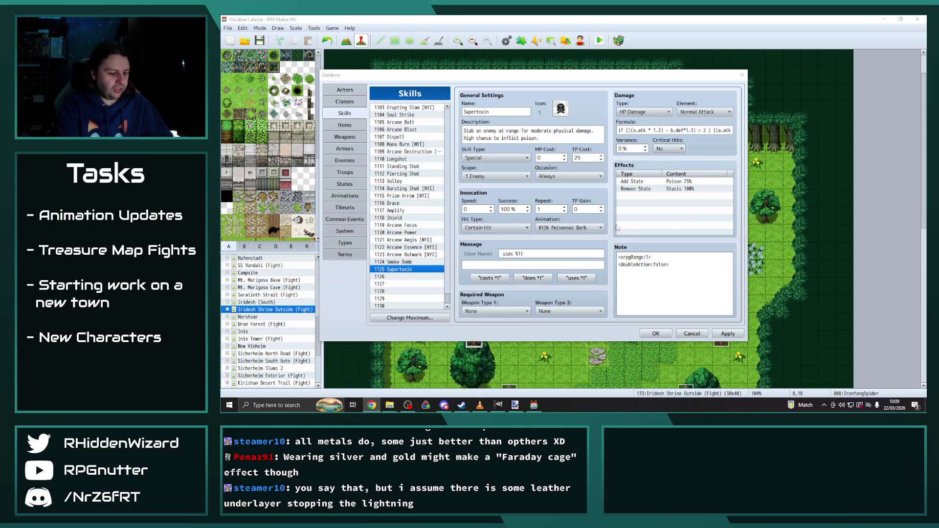
key(super)
key(Escape)
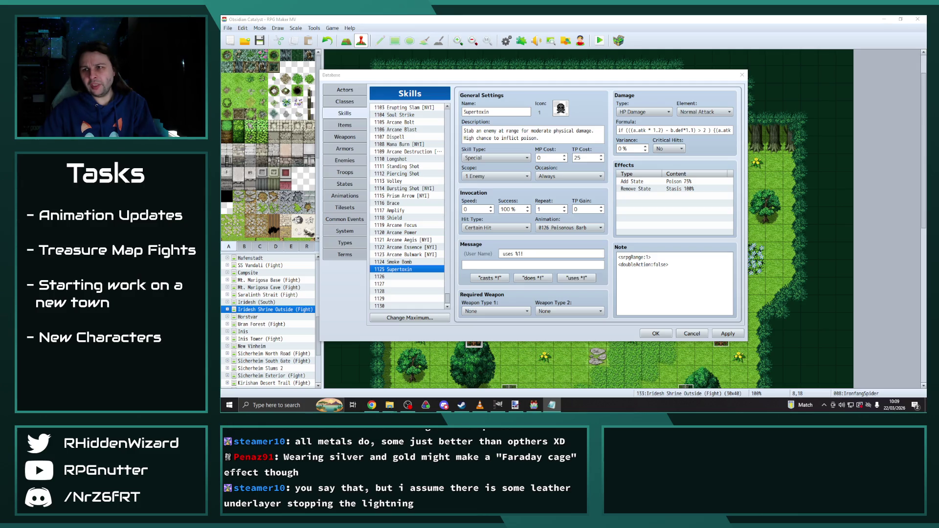
click(664, 131)
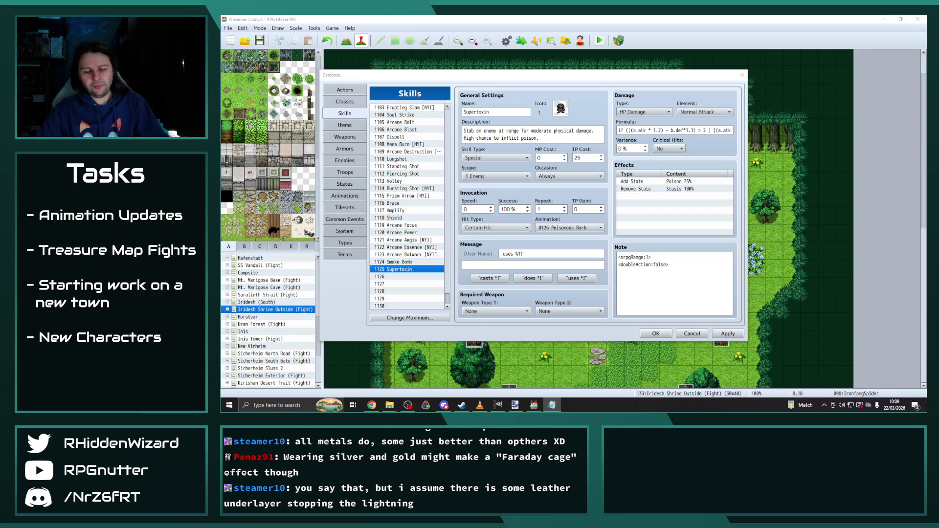
drag(934, 55, 417, 54)
drag(402, 60, 405, 64)
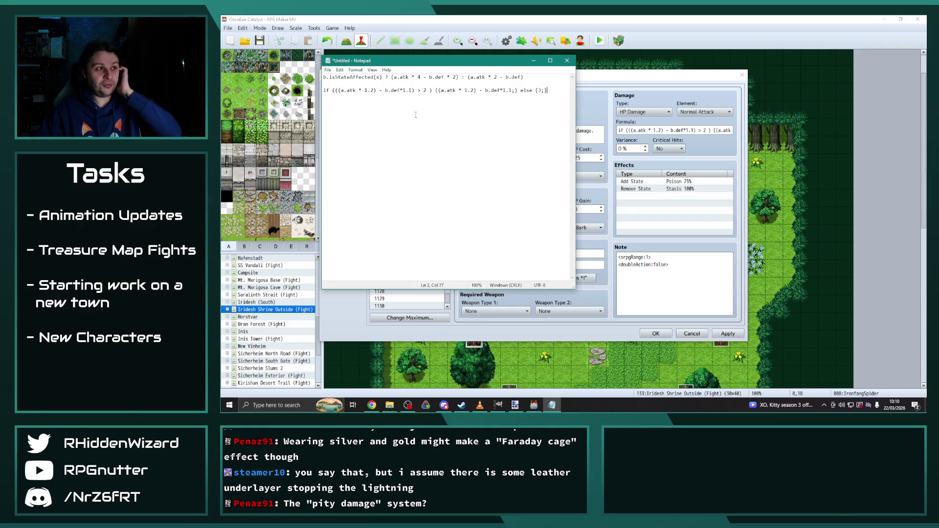
Check the States list, then set line 1's b.isStateAffected state ID to 4.
key(alt+Tab)
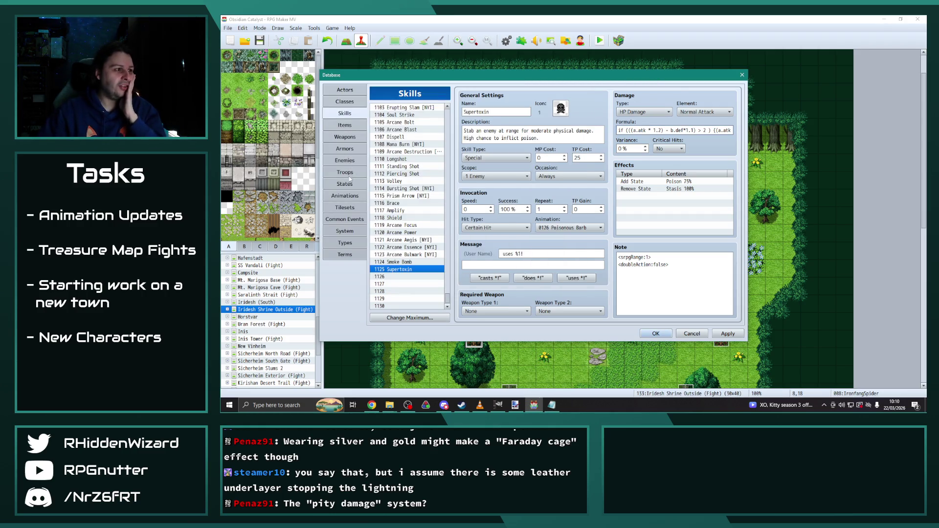
click(345, 184)
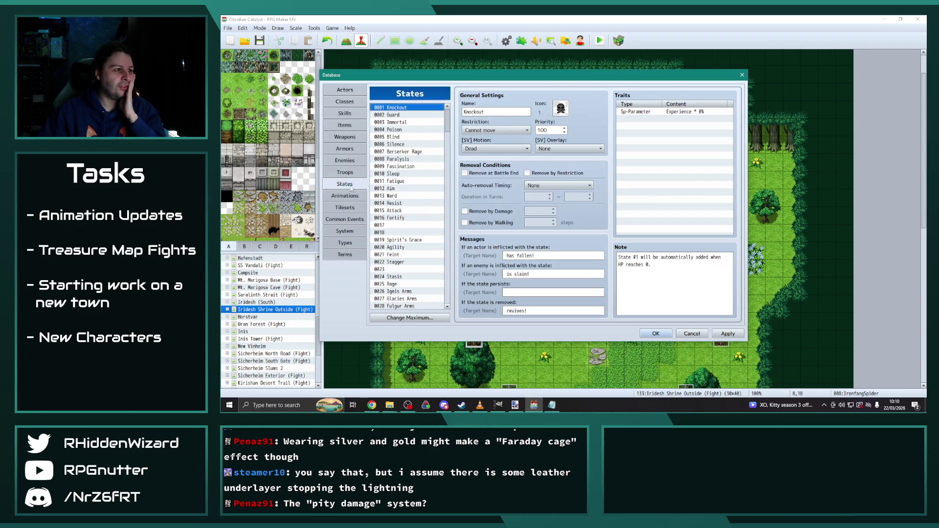
click(534, 408)
click(552, 405)
double_click(378, 77)
text(4)
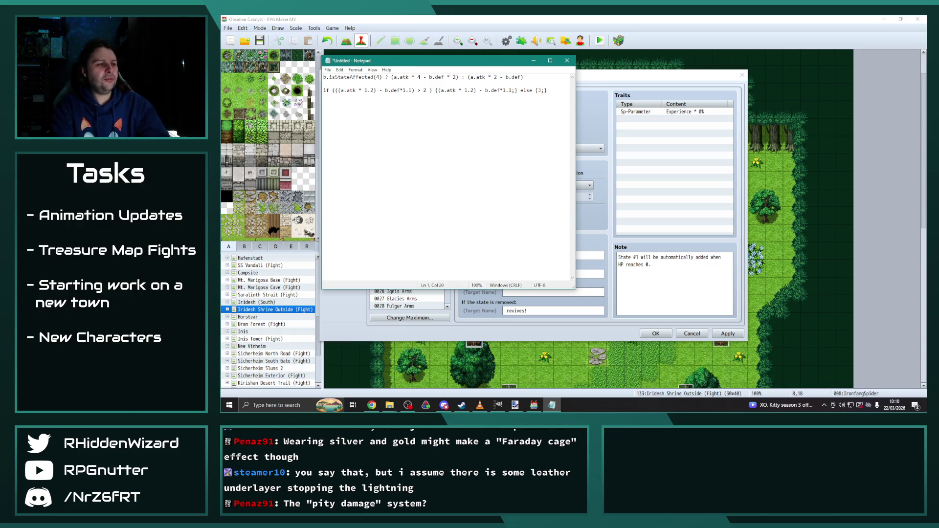
Change line 1's multipliers to atk 1.4/def 1.15 when poisoned and atk 1.2/def 1.1 otherwise.
click(413, 77)
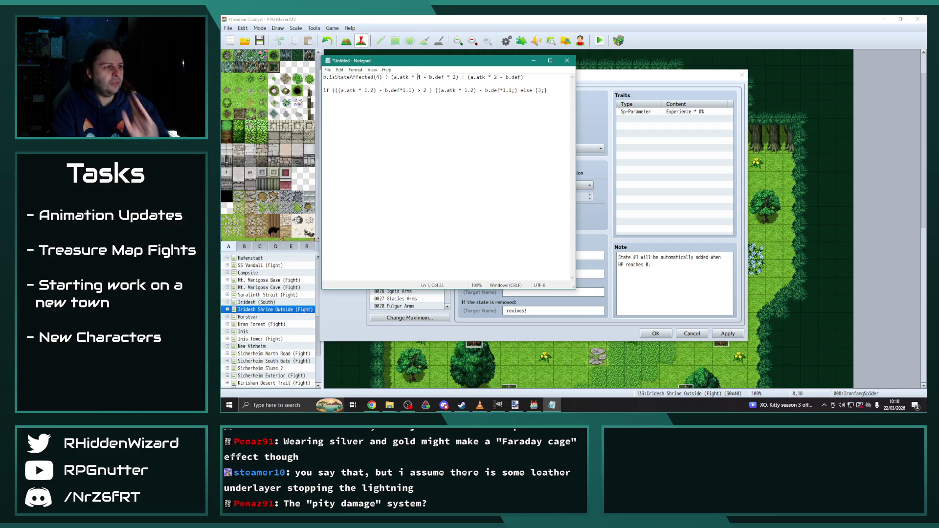
key(Right)
key(Delete)
text(1.4)
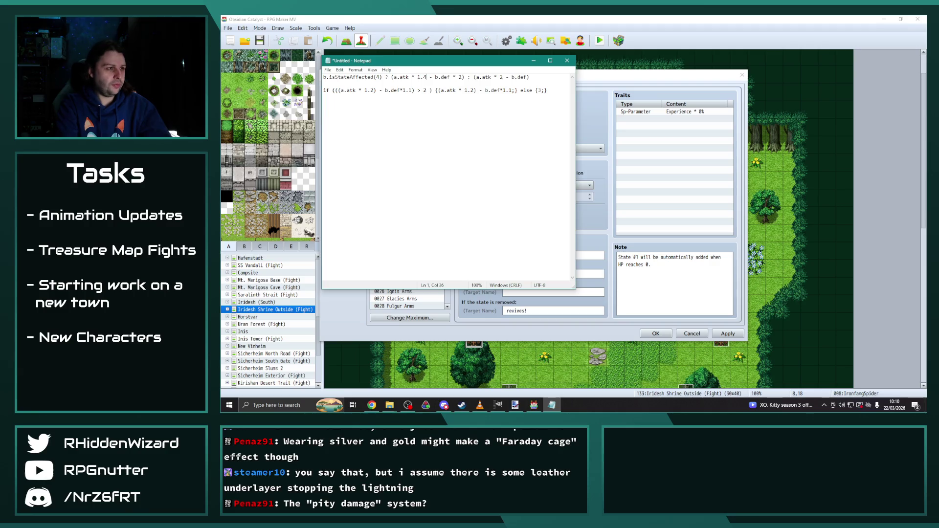
key(BackSpace)
text(1.14)
key(BackSpace)
text(5)
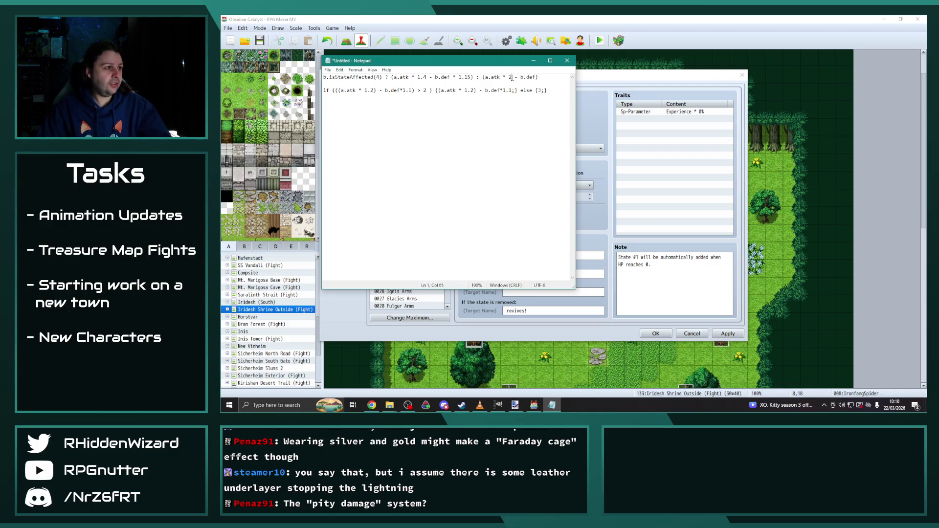
key(BackSpace)
text(1.2)
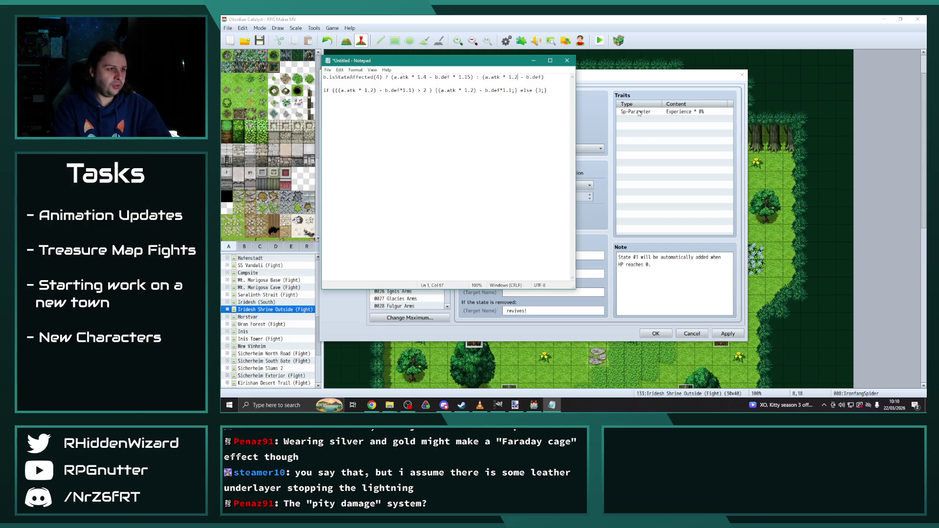
text( - b.def *1.1)
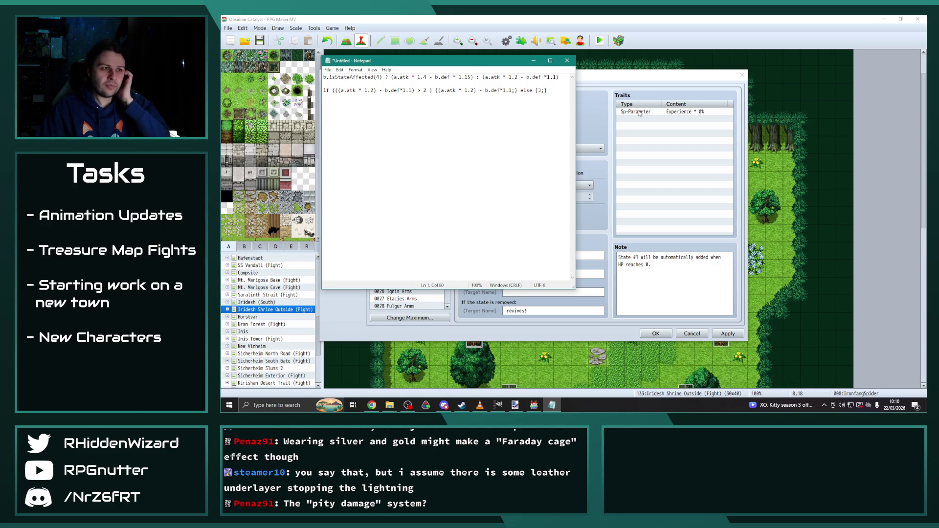
click(547, 77)
drag(575, 88, 679, 88)
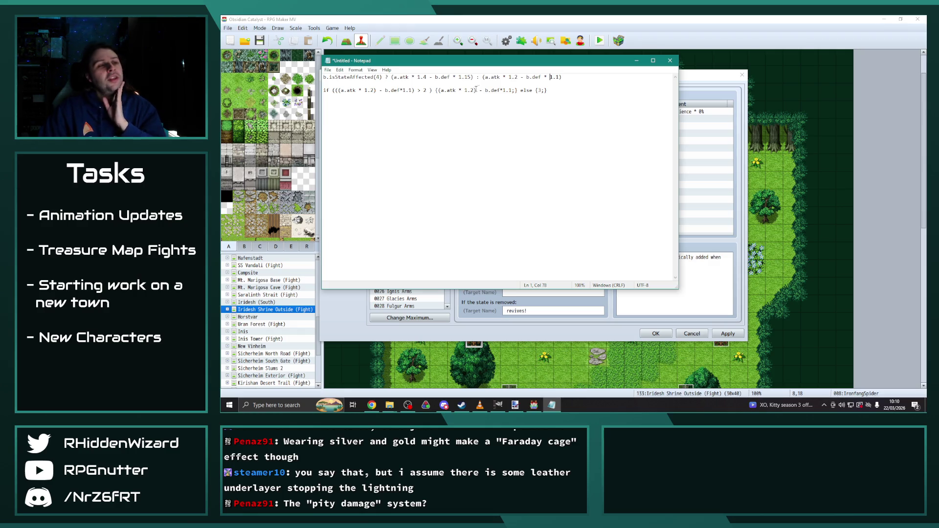
Wrap each branch of line 1 in extra parentheses, trying then removing a + 2 term.
click(395, 77)
text(()
click(462, 77)
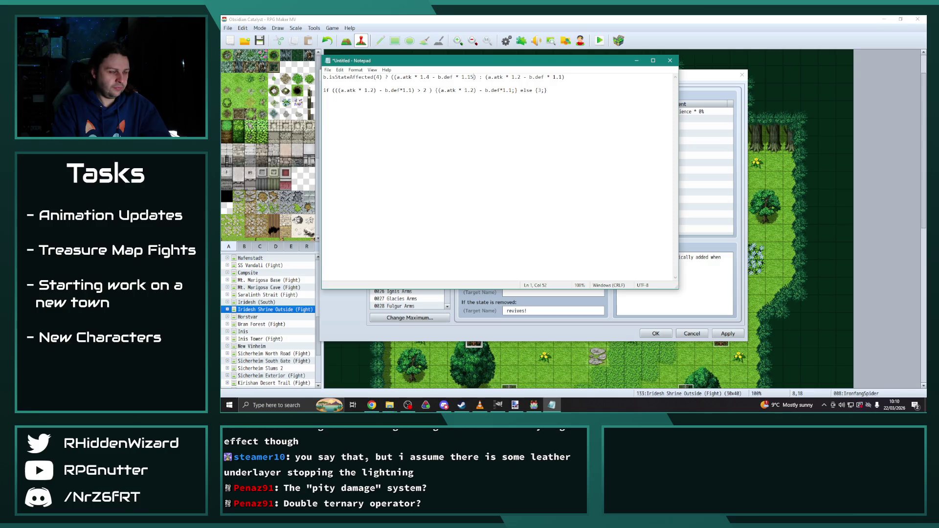
text())
text( 2)
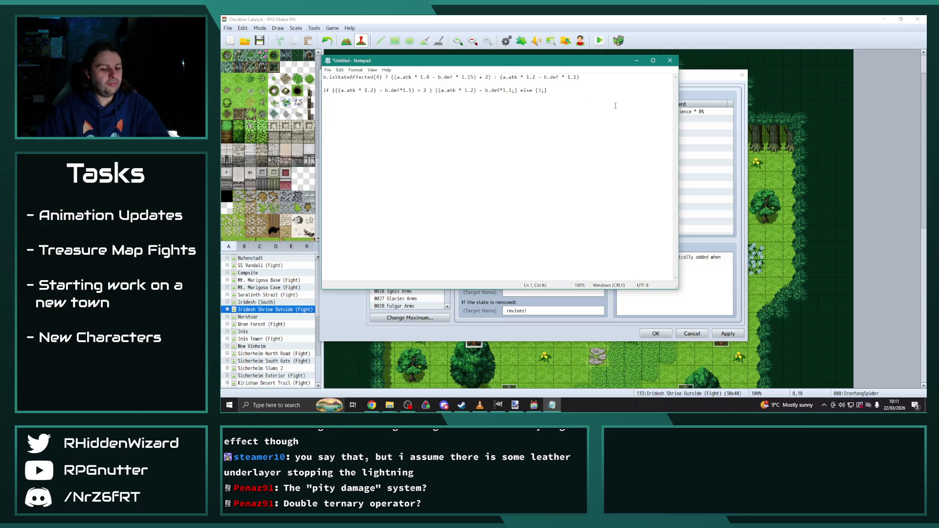
text(()
click(578, 77)
text(+ 2)
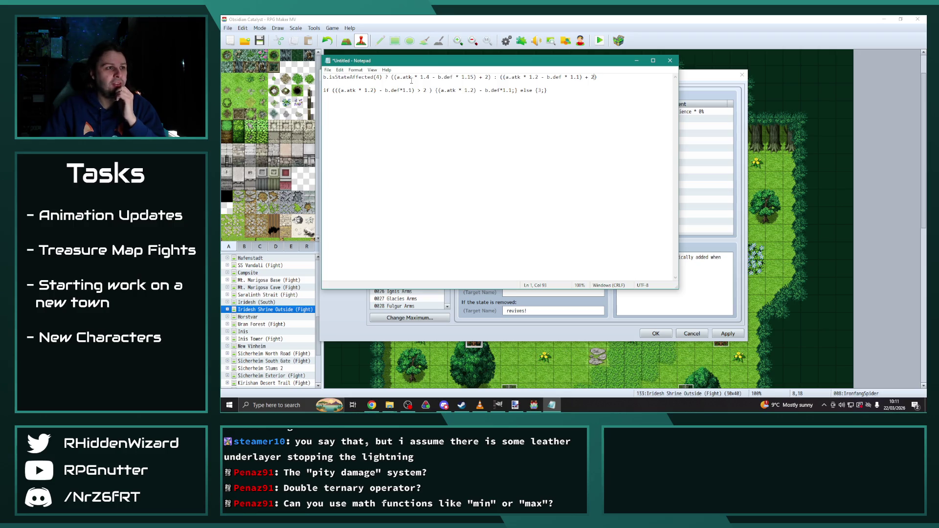
click(490, 77)
key(BackSpace)
key(BackSpace)
key(BackSpace)
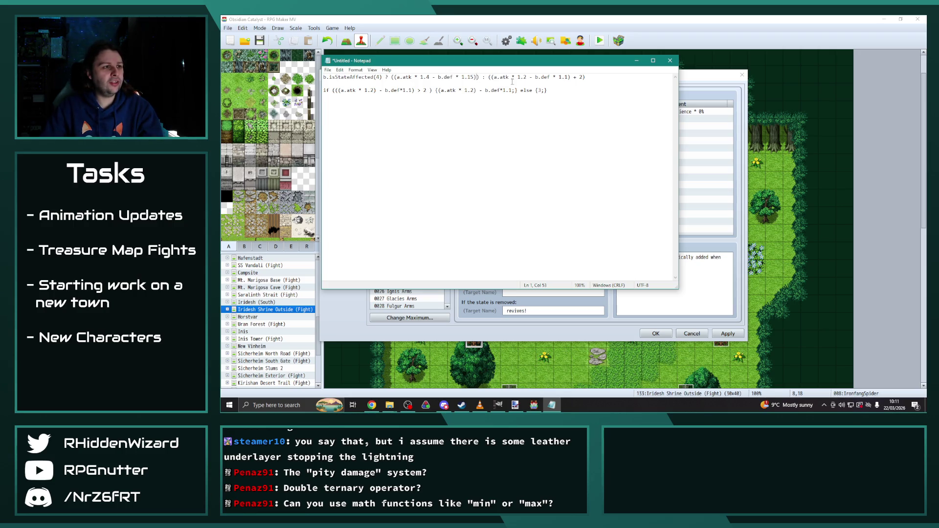
click(580, 77)
key(BackSpace)
key(BackSpace)
key(BackSpace)
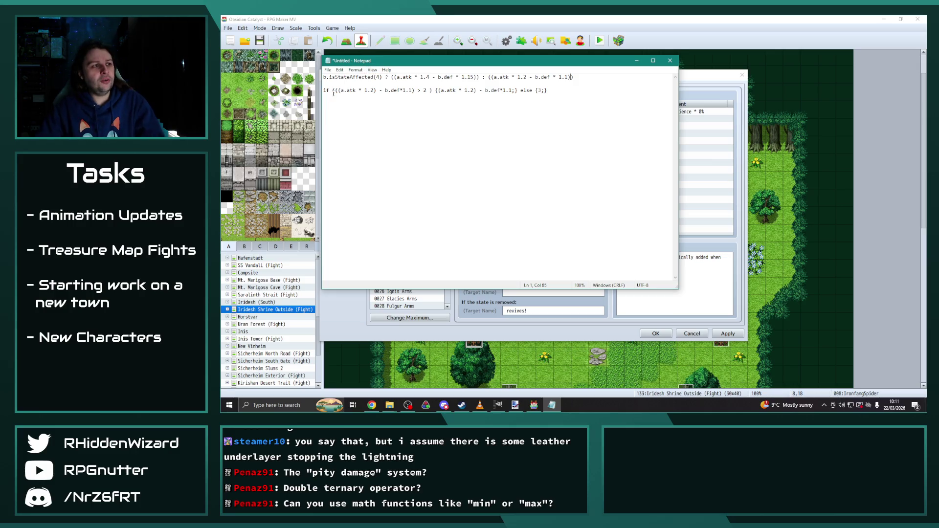
drag(550, 91, 323, 91)
key(ctrl+c)
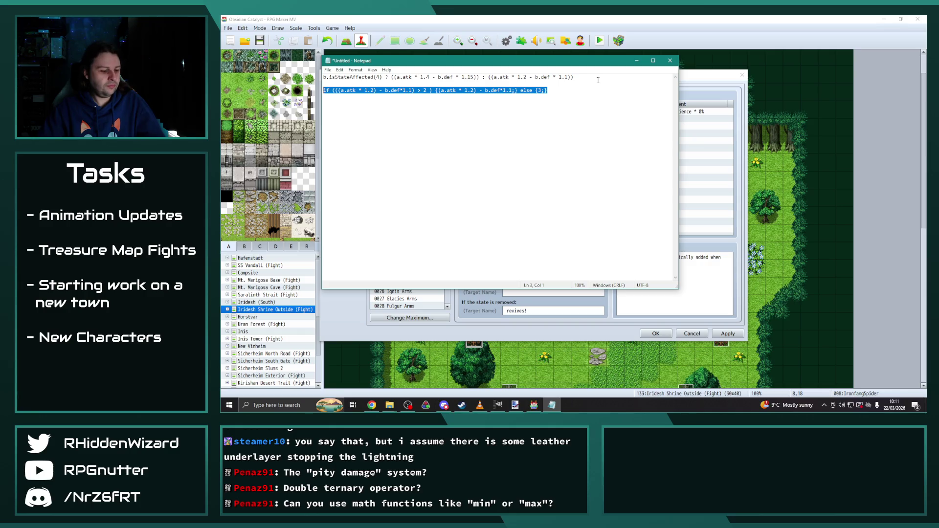
Replace both branches of line 1 with the copied if-else expression.
drag(585, 77, 489, 76)
key(ctrl+v)
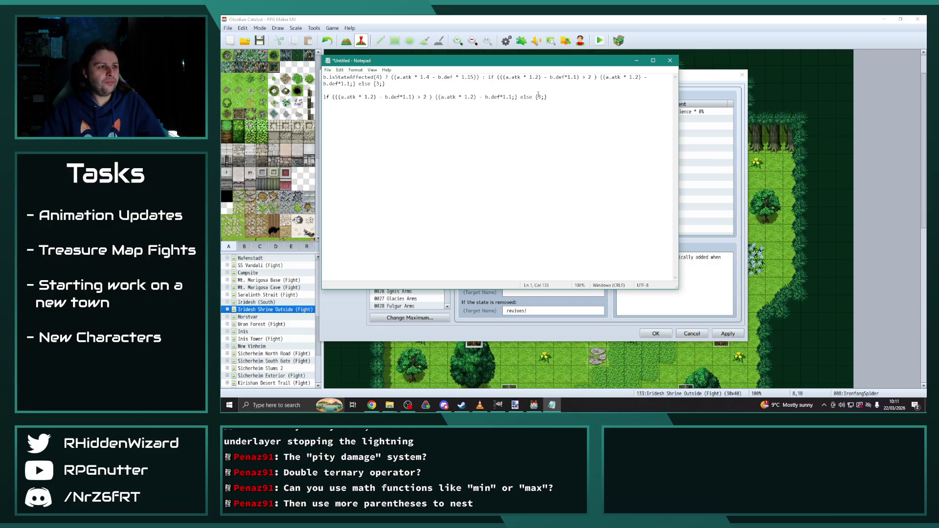
click(478, 77)
drag(478, 77, 391, 78)
key(ctrl+v)
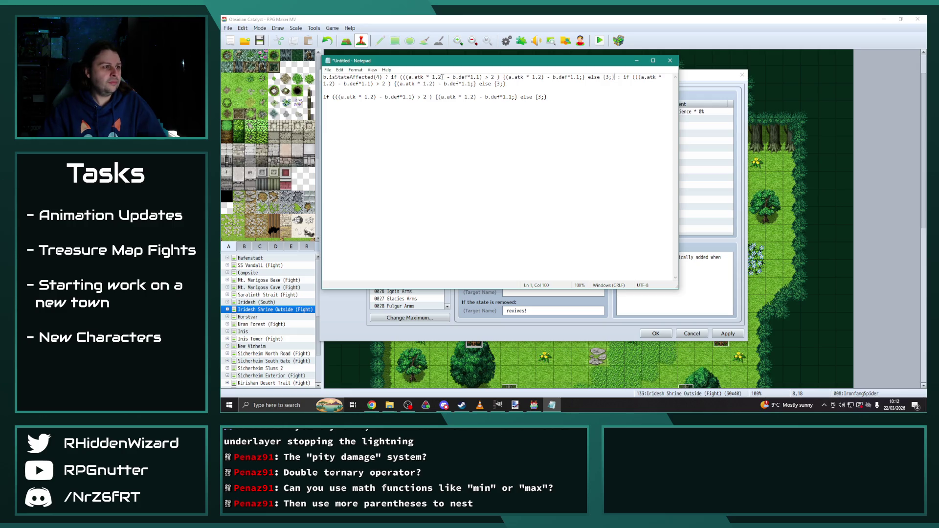
Set the poisoned if-else's attack multipliers to 1.4 and select the finished line 1 formula.
key(BackSpace)
text(4)
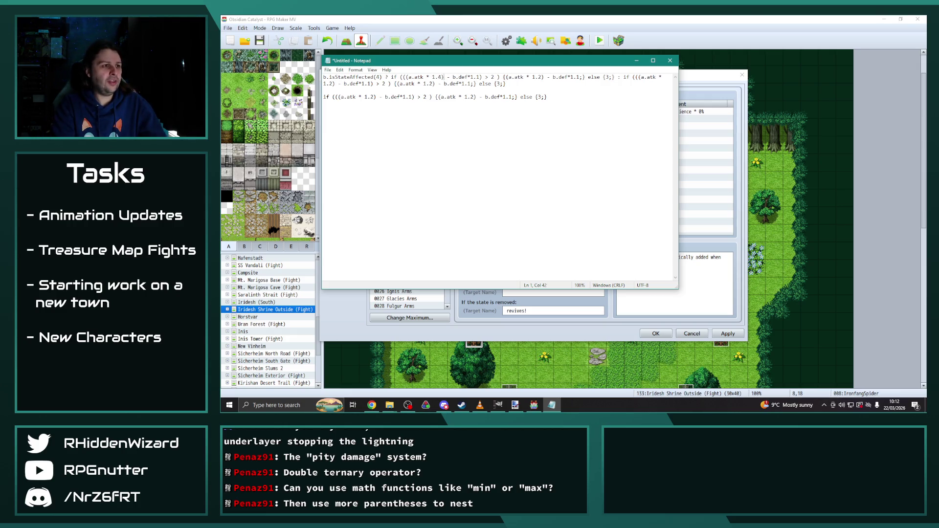
text(5)
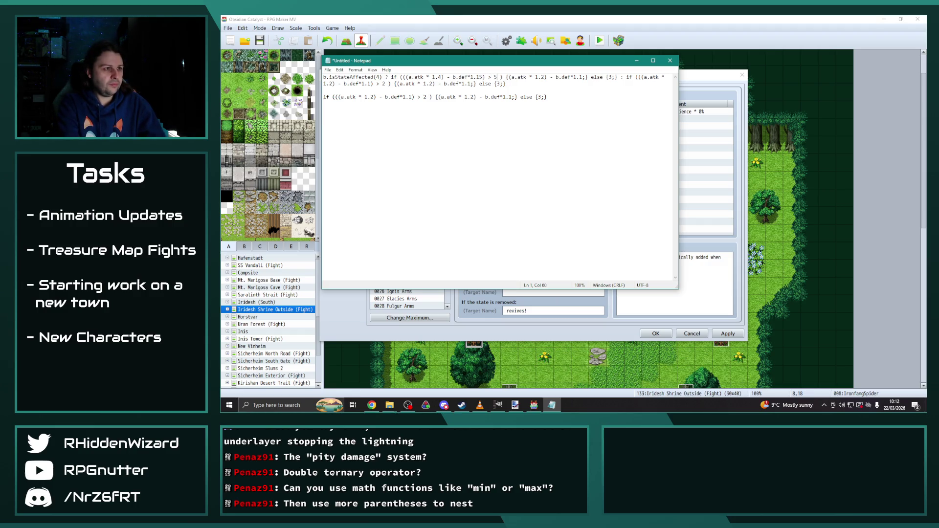
click(556, 77)
text(6)
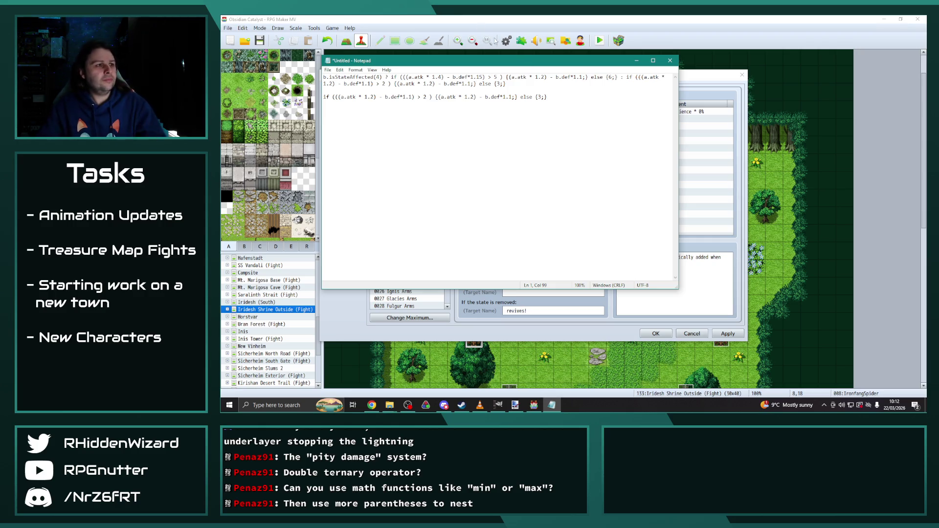
key(shift+Right)
text(4)
text(5)
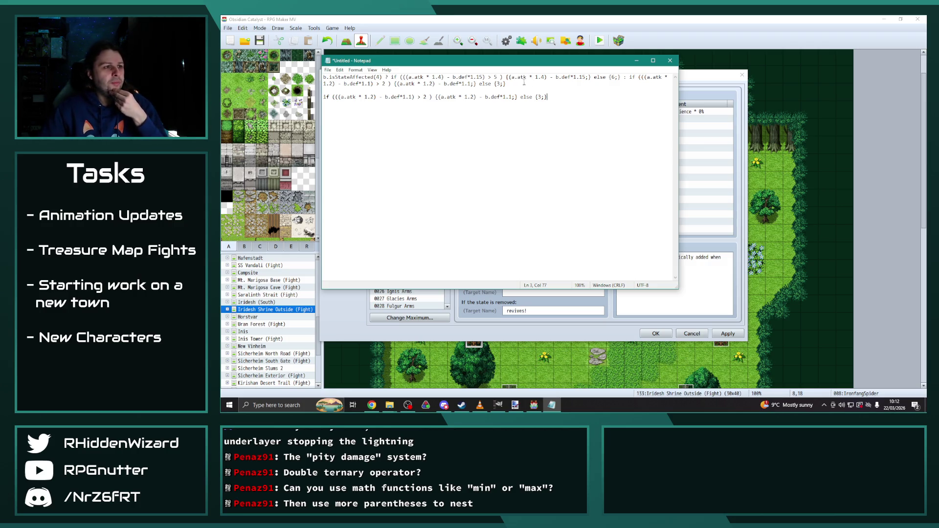
drag(509, 84, 323, 77)
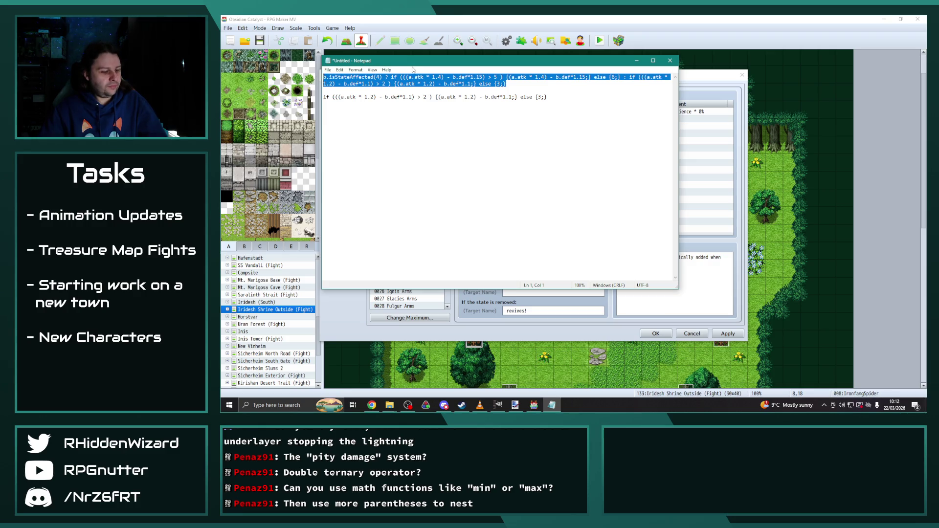
click(531, 18)
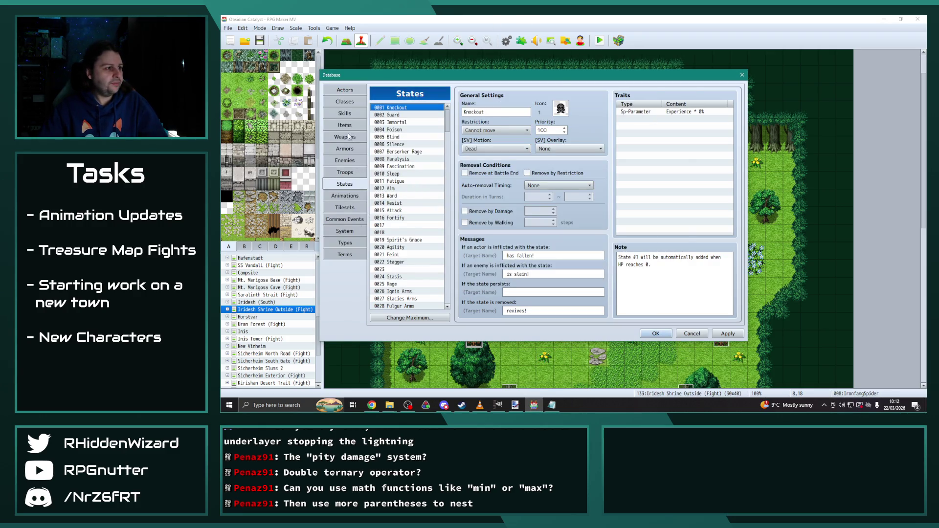
Put the new conditional formula into Supertoxin's damage formula and apply it.
click(345, 113)
click(706, 132)
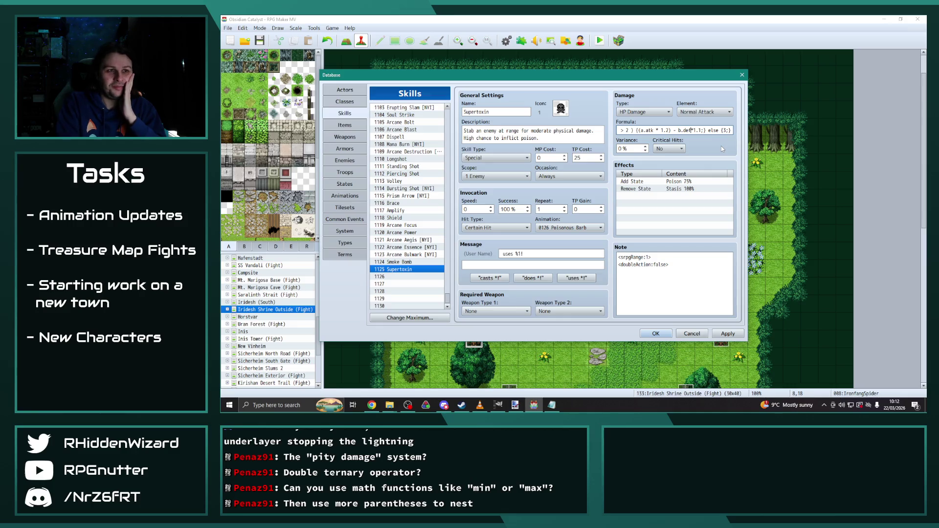
key(Left)
key(Left)
key(Left)
key(Left)
key(Left)
key(Left)
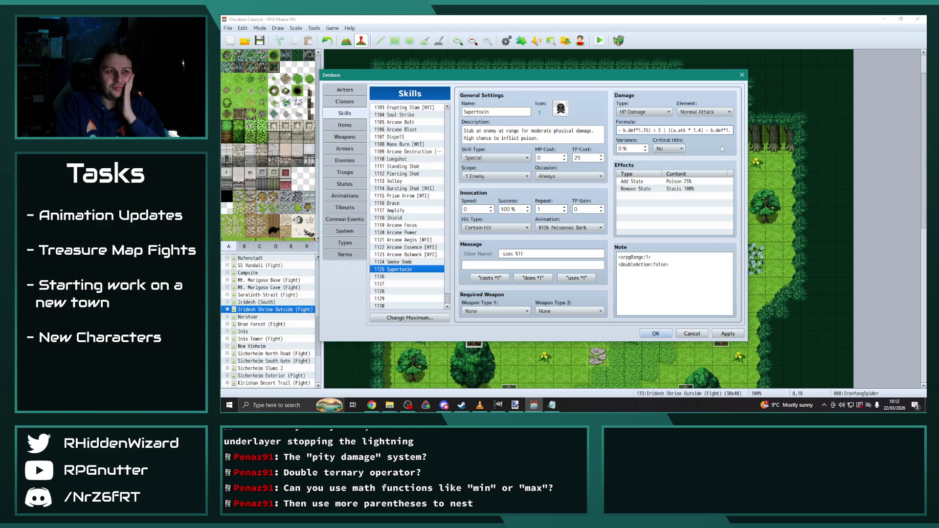
key(Left)
key(Left)
key(Left)
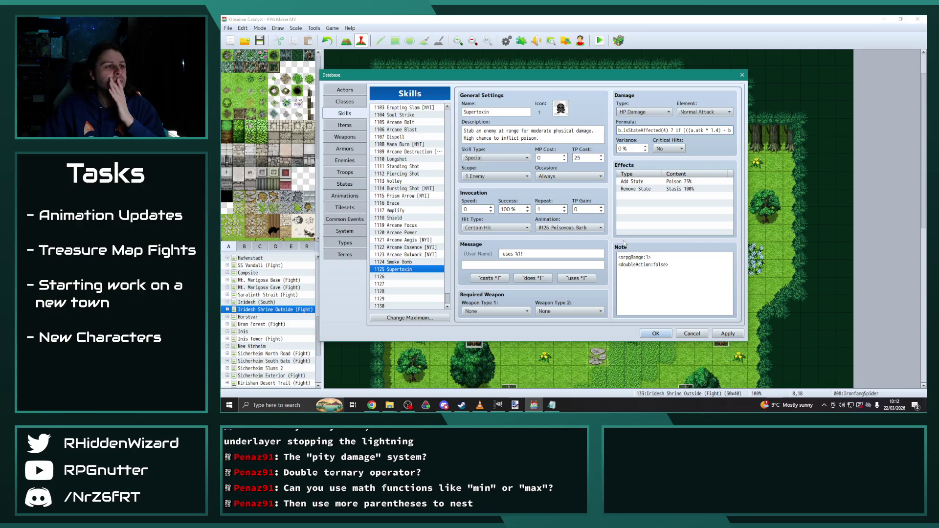
click(720, 333)
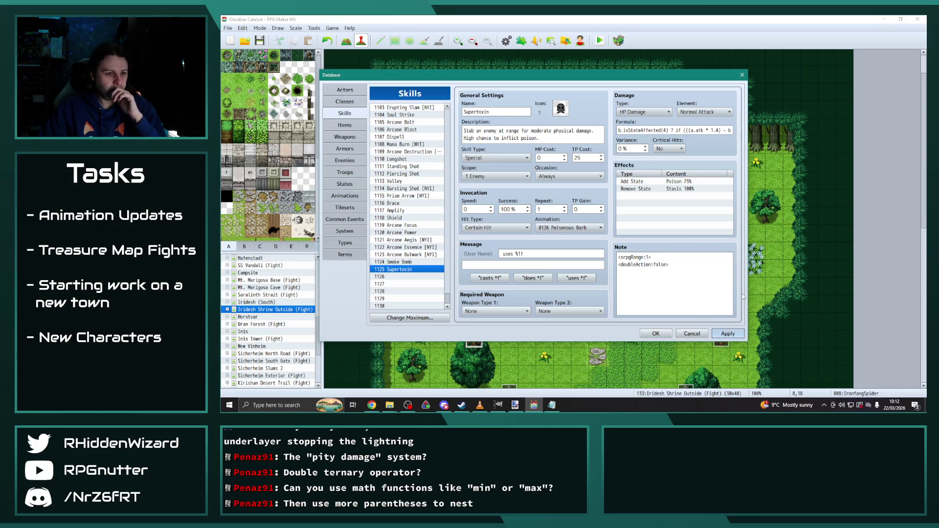
Browse the battle animation list and switch the database to Animations near 0182 Sting.
click(579, 230)
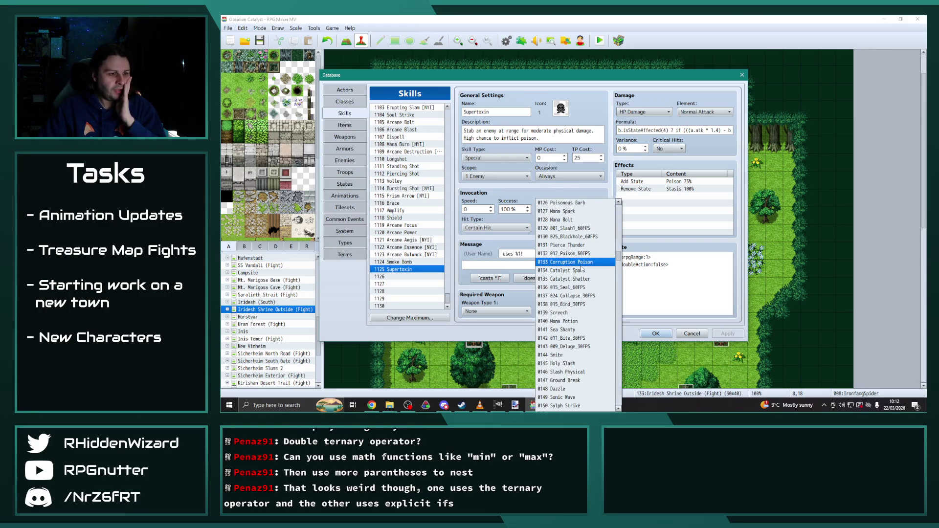
scroll(579, 261, down, 2)
scroll(579, 262, down, 3)
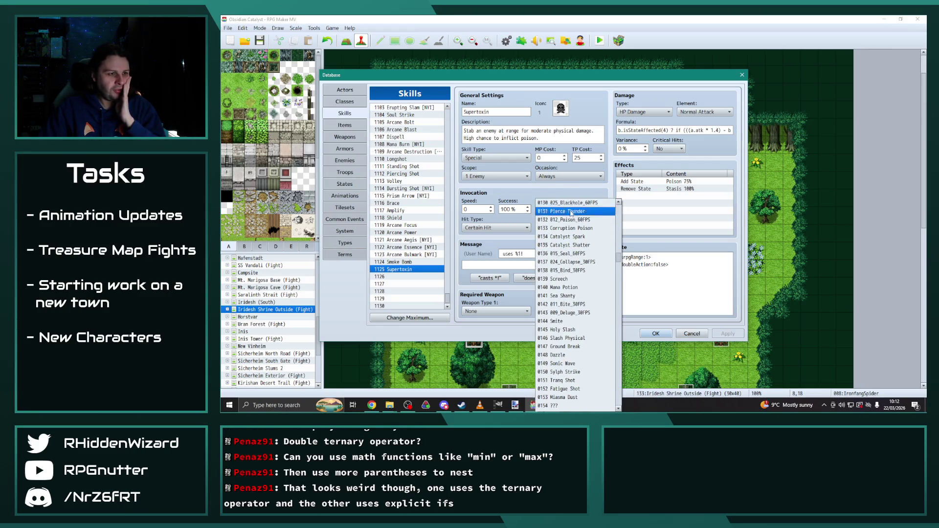
scroll(572, 245, down, 4)
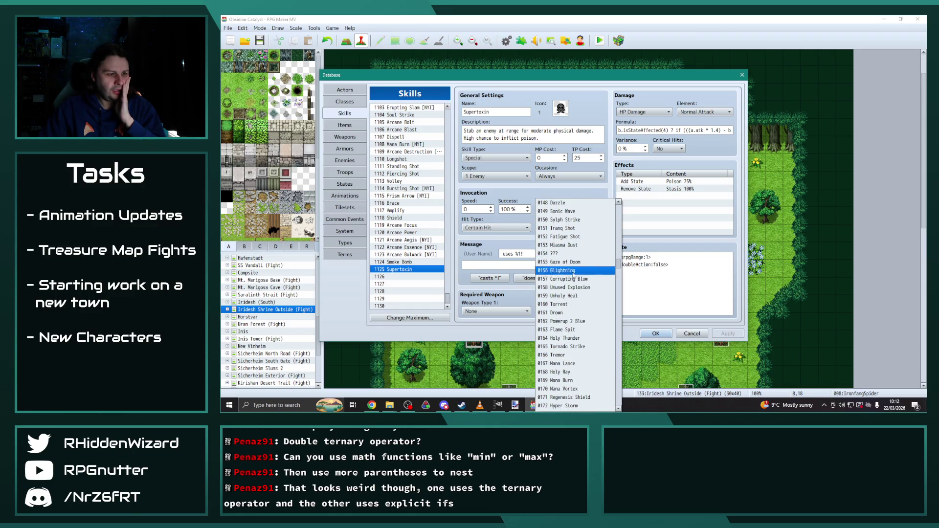
scroll(580, 313, down, 2)
scroll(580, 312, down, 5)
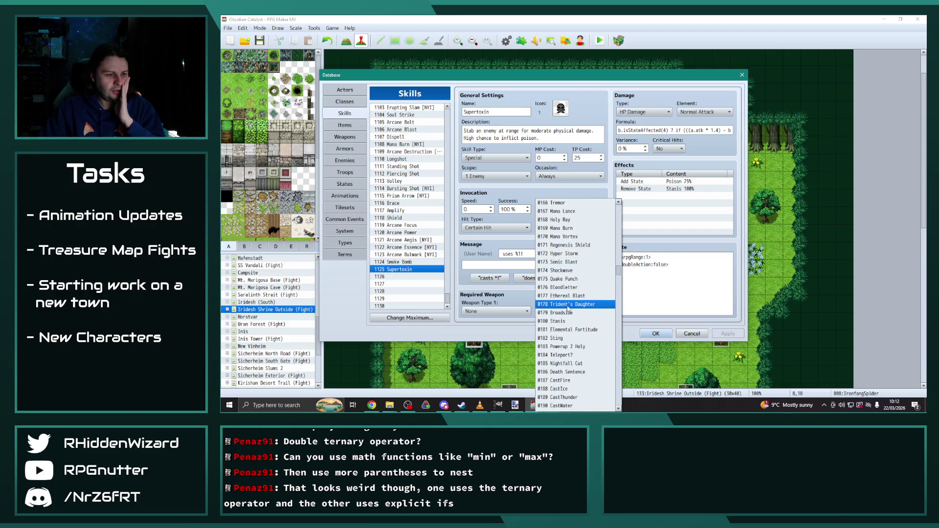
scroll(568, 333, down, 1)
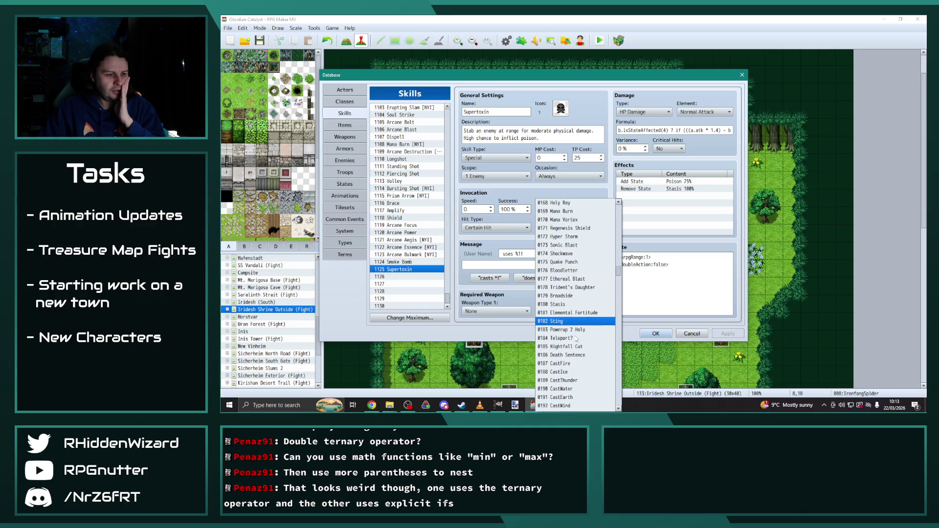
scroll(567, 333, up, 3)
click(676, 287)
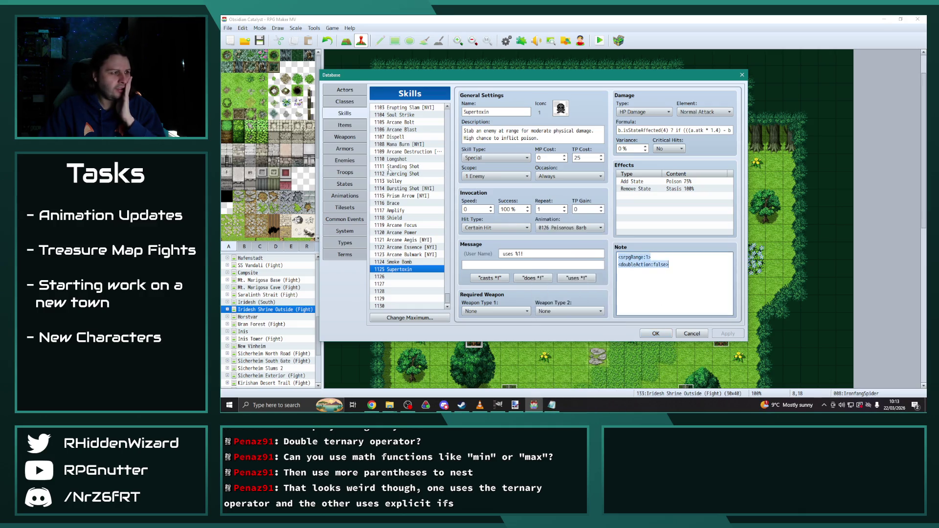
click(344, 195)
mouse_move(450, 118)
mouse_down()
mouse_move(449, 190)
mouse_move(452, 176)
mouse_up()
Select animation 0182 Sting and play its preview.
click(399, 180)
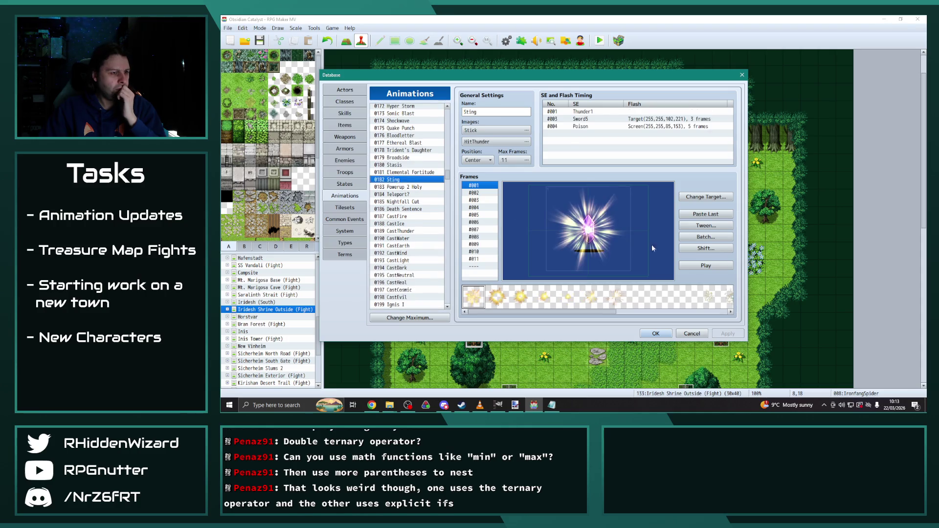
click(687, 265)
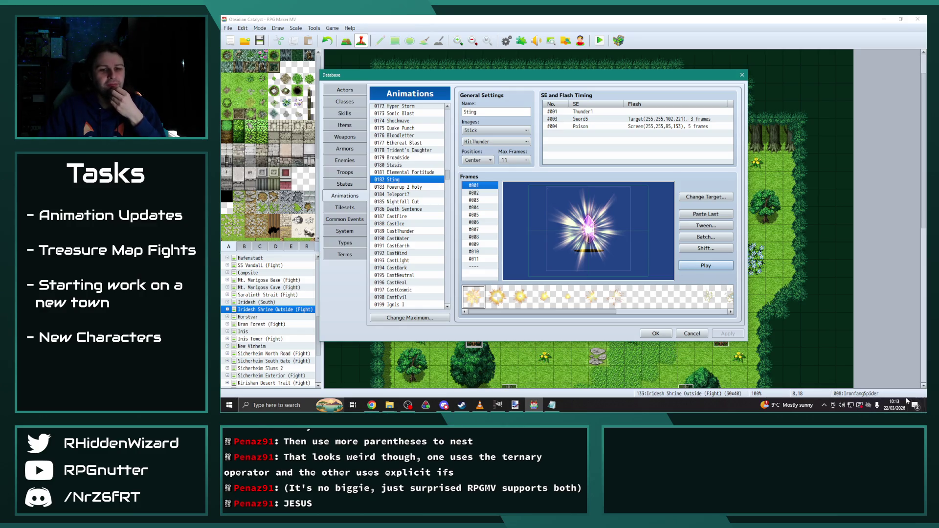
right_click(842, 405)
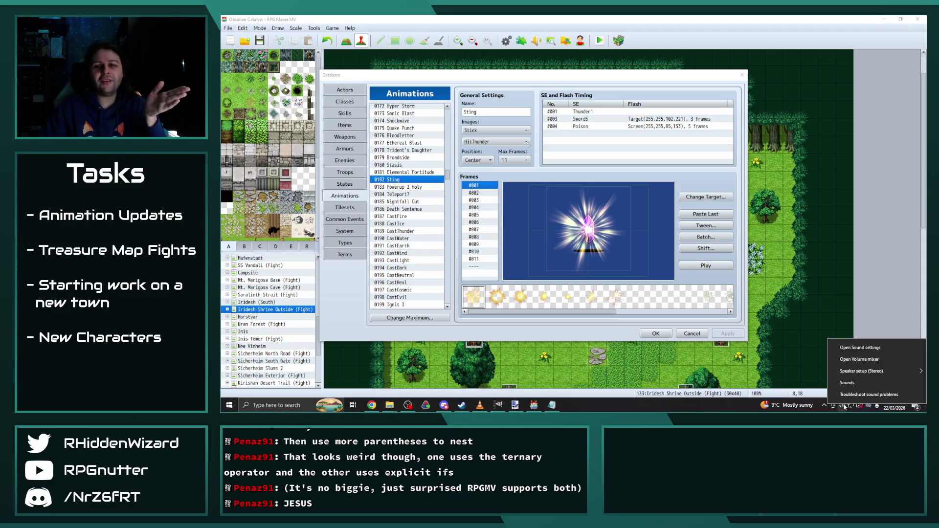
Turn the game's volume down in Volume Mixer and replay Sting to check loudness.
click(862, 359)
drag(896, 324, 899, 361)
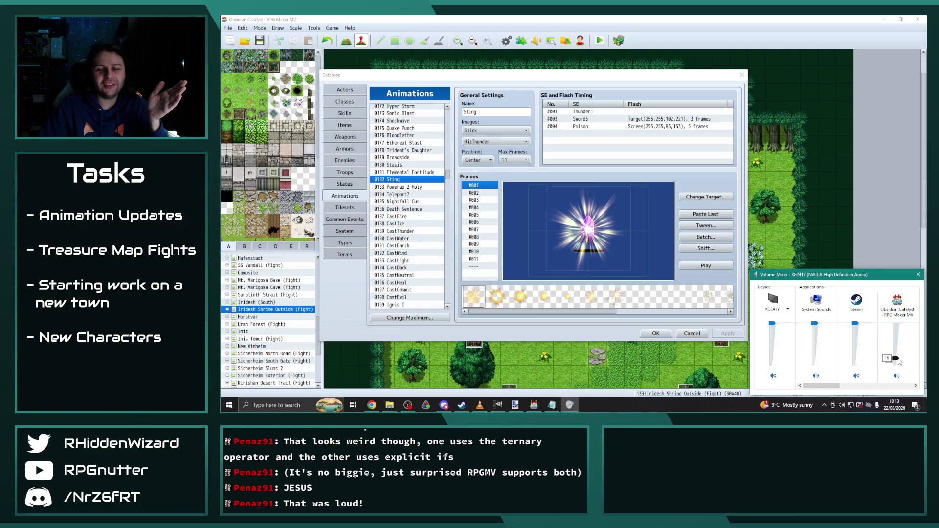
click(919, 274)
click(718, 268)
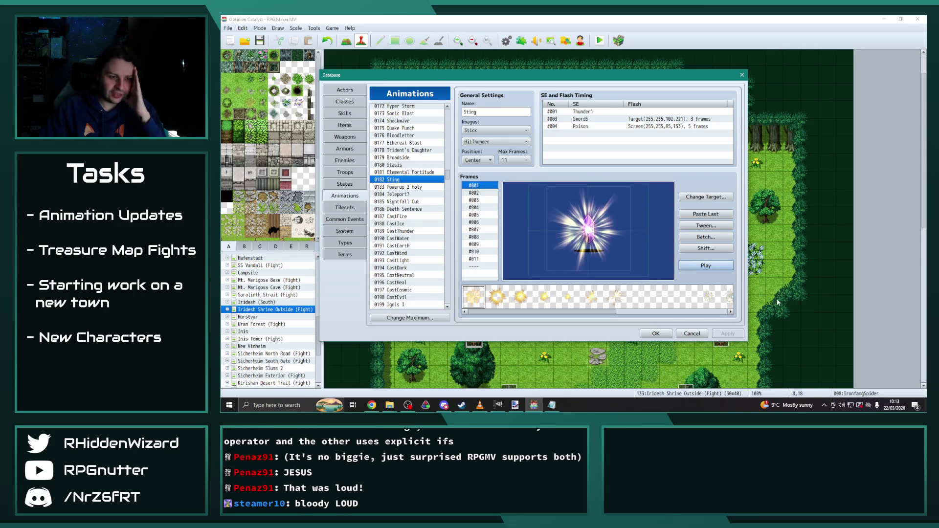
Set the game's Volume Mixer level to about 18 and return to the database.
right_click(842, 405)
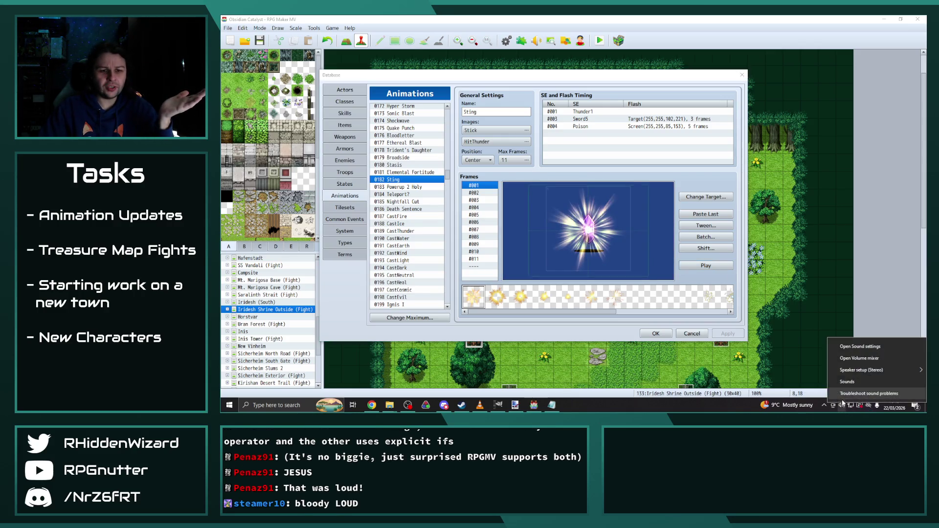
click(860, 359)
mouse_move(824, 386)
mouse_down()
mouse_move(917, 387)
mouse_move(880, 386)
mouse_move(859, 364)
mouse_up()
click(858, 358)
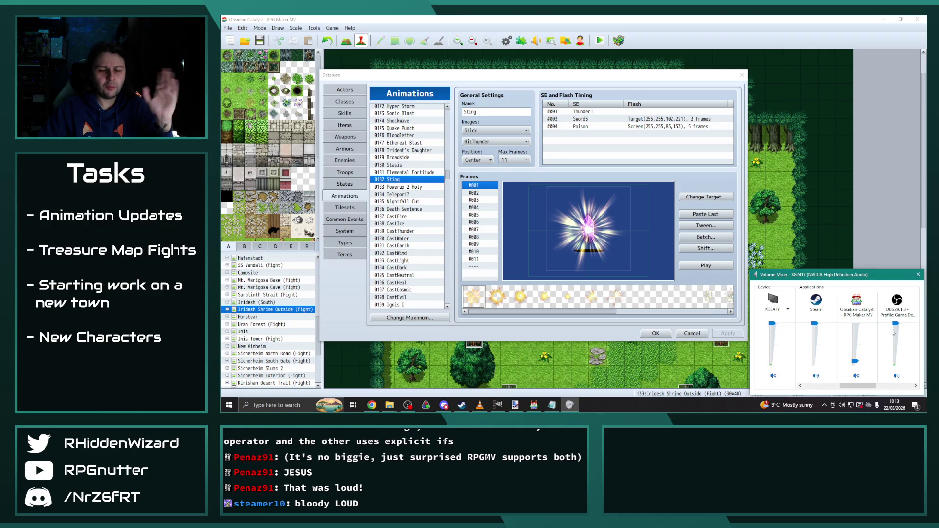
click(424, 183)
Find the 0126 Poisonous Barb animation and play its preview.
scroll(424, 184, up, 6)
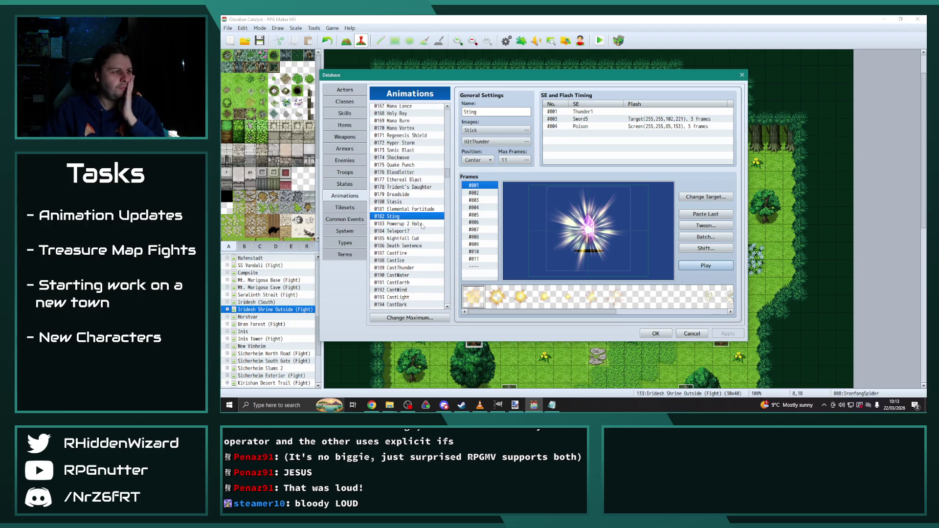
scroll(418, 215, up, 3)
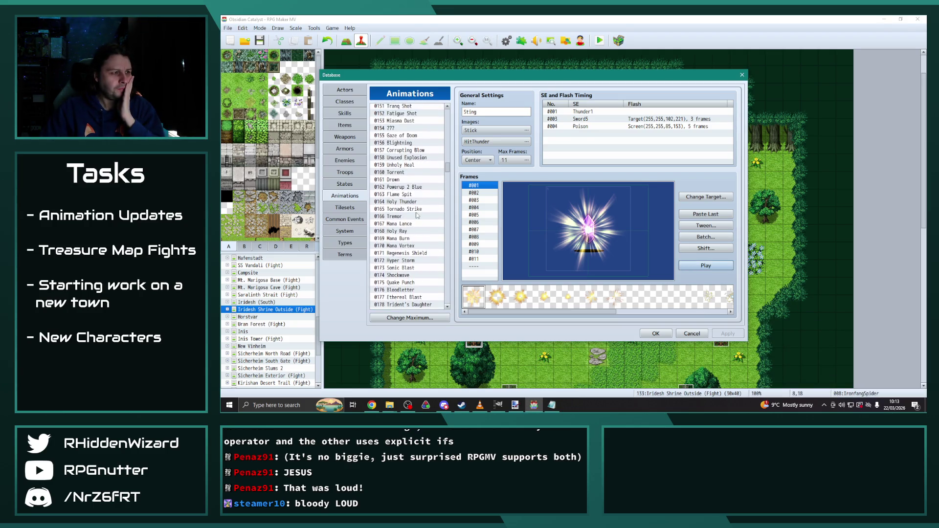
click(394, 171)
scroll(424, 212, up, 1)
scroll(424, 213, up, 2)
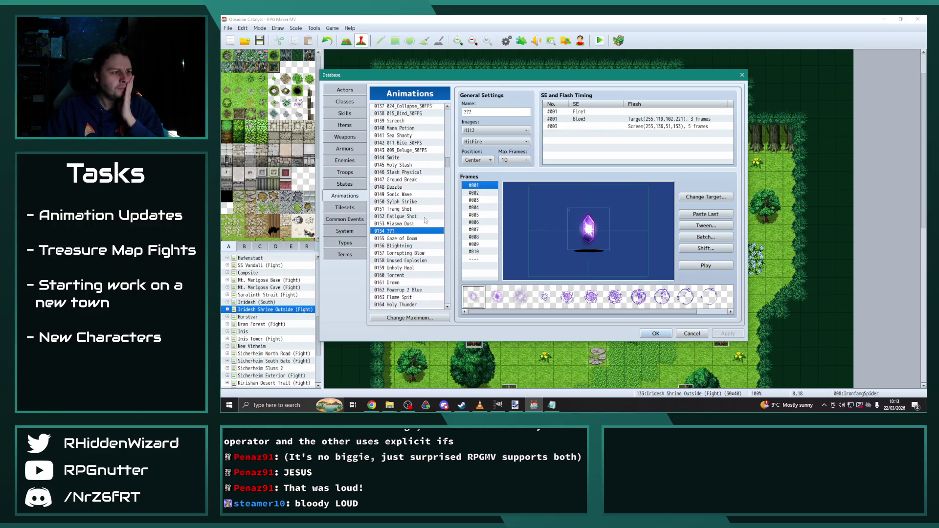
scroll(416, 216, up, 2)
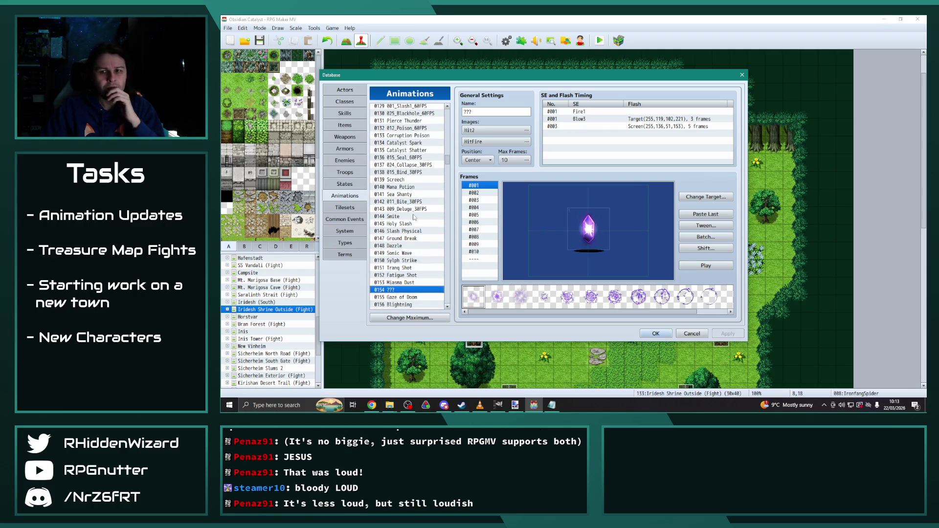
scroll(409, 240, up, 3)
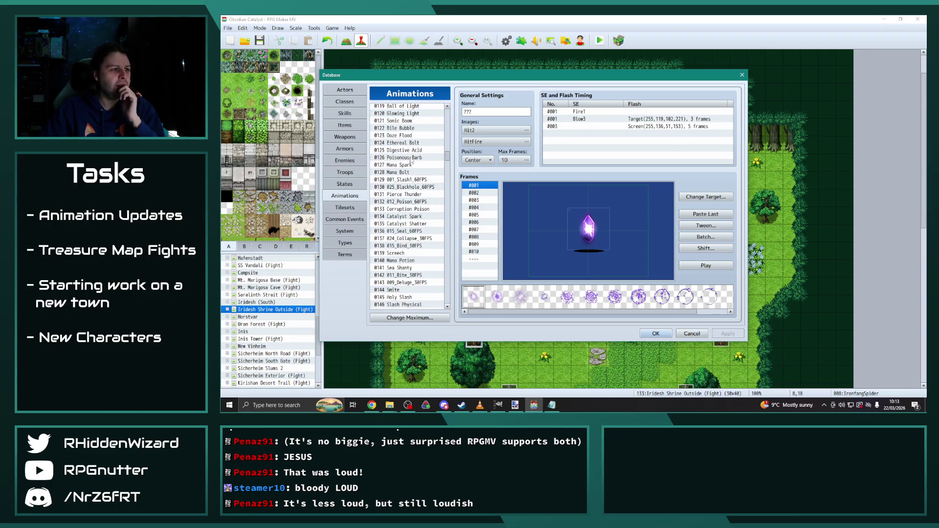
click(411, 158)
click(700, 265)
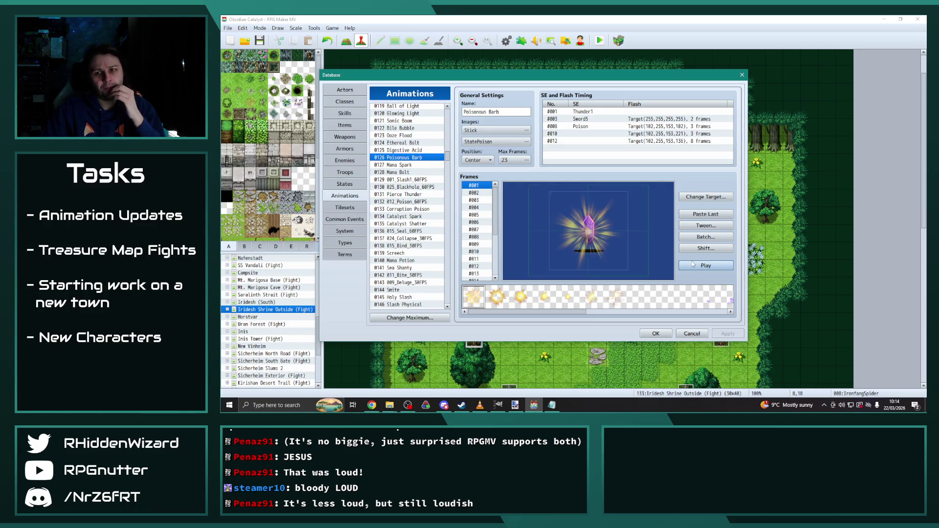
Check the speaker volume, then return to the Supertoxin skill and the States list.
click(842, 405)
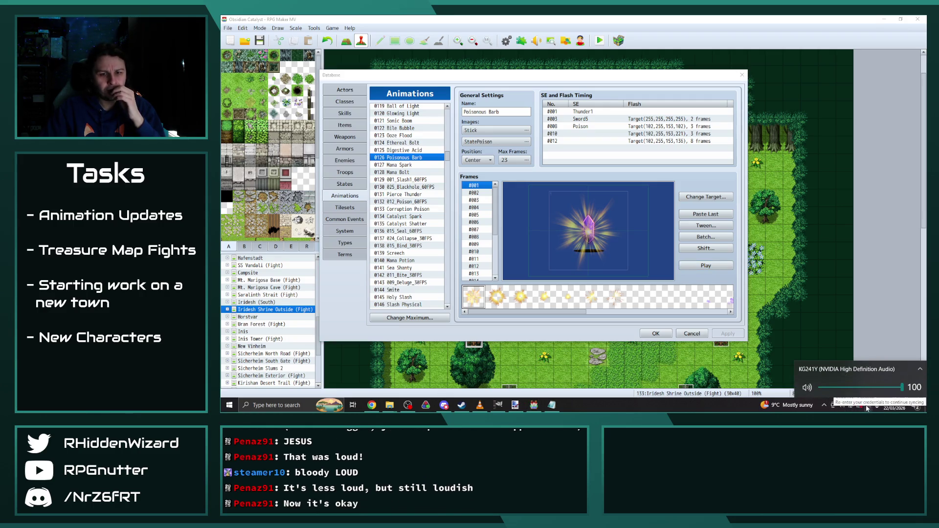
click(630, 85)
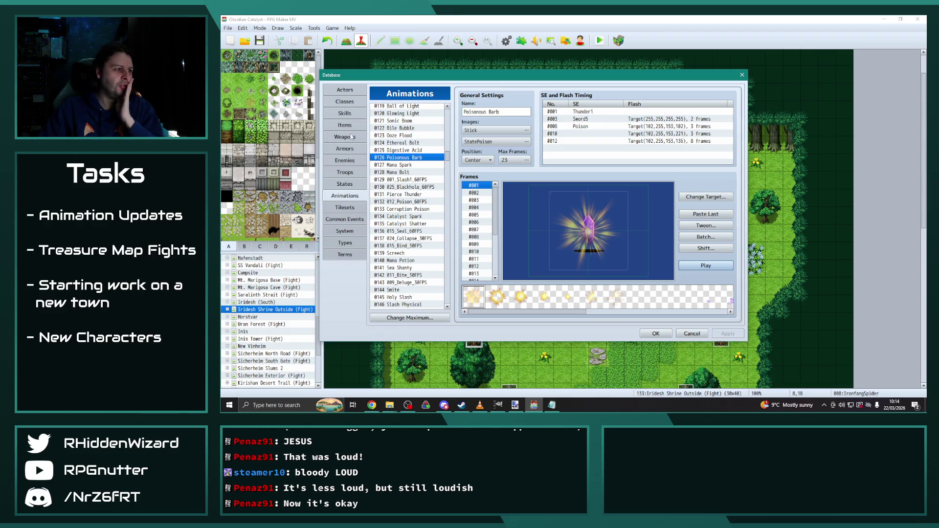
click(345, 113)
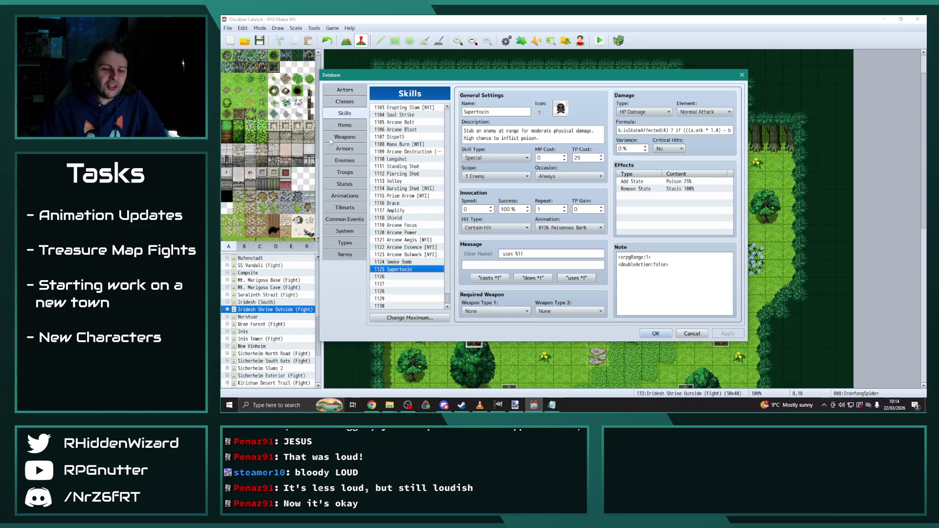
click(345, 184)
Replace all Notepad text with the track title 'The Heist (Seamless)' and return to RPG Maker.
key(alt+Tab)
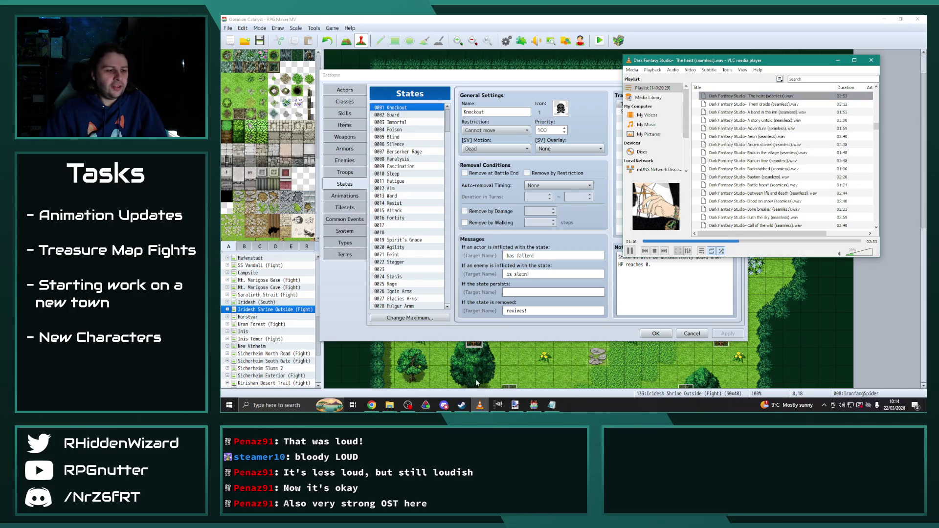
click(551, 406)
click(591, 196)
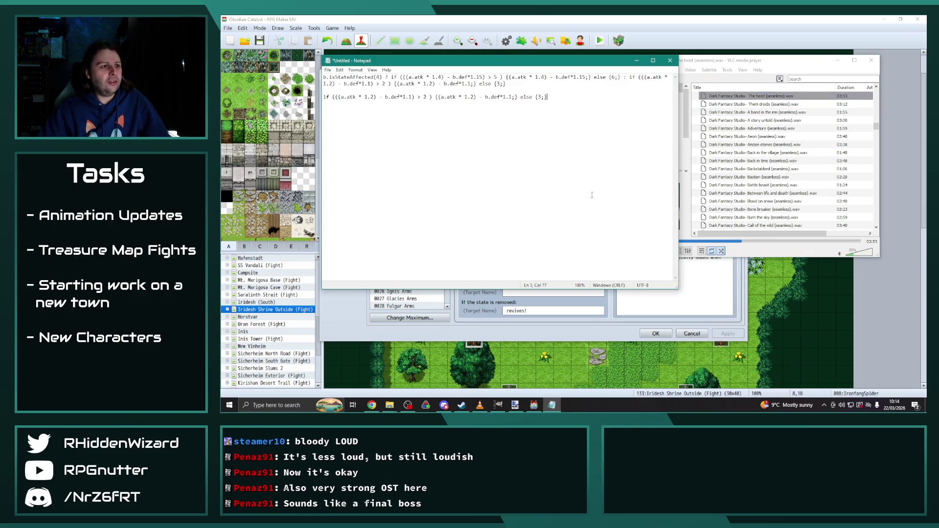
key(ctrl+a)
text(Th)
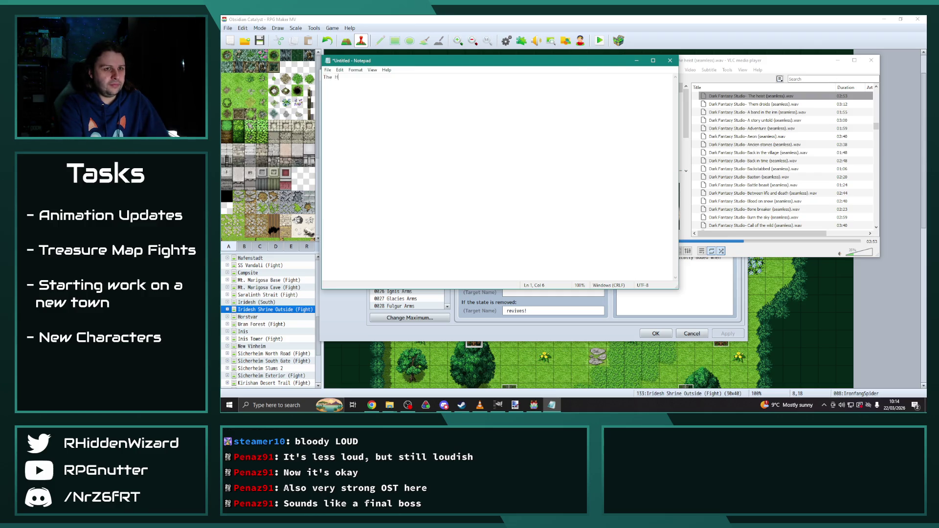
text(less))
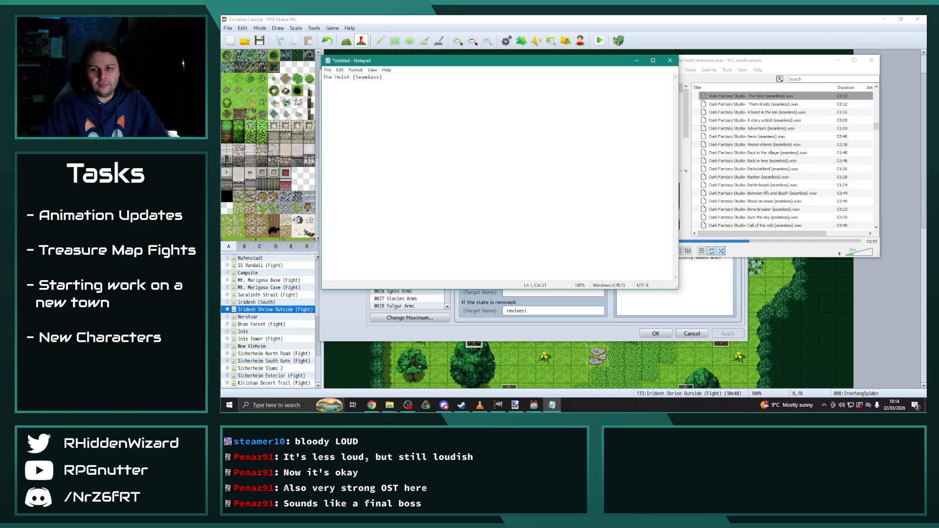
click(691, 19)
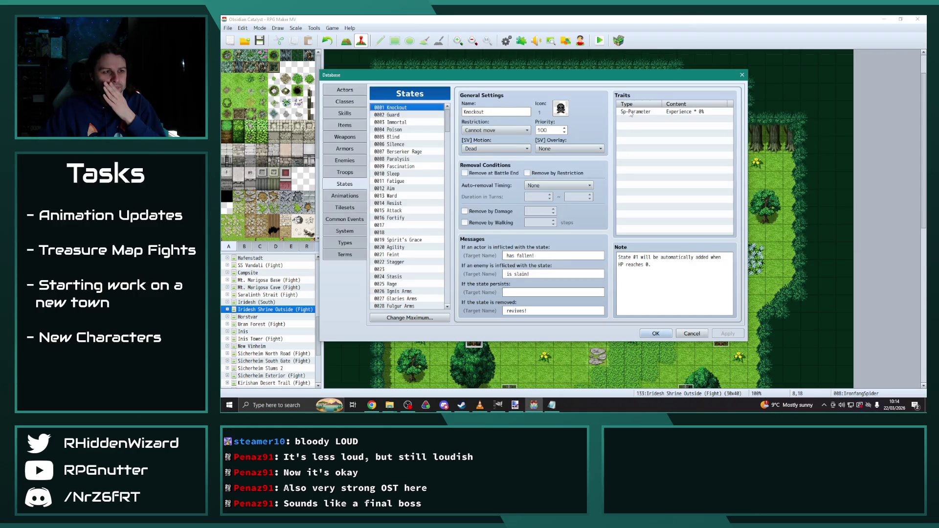
Add a new trait to the 0004 Poison state and choose the Element Rate type.
click(395, 130)
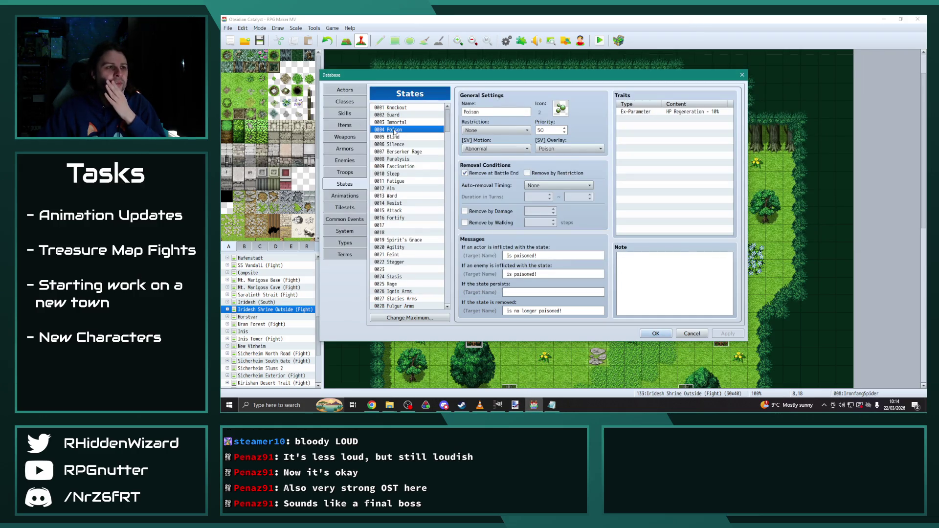
click(669, 121)
double_click(669, 124)
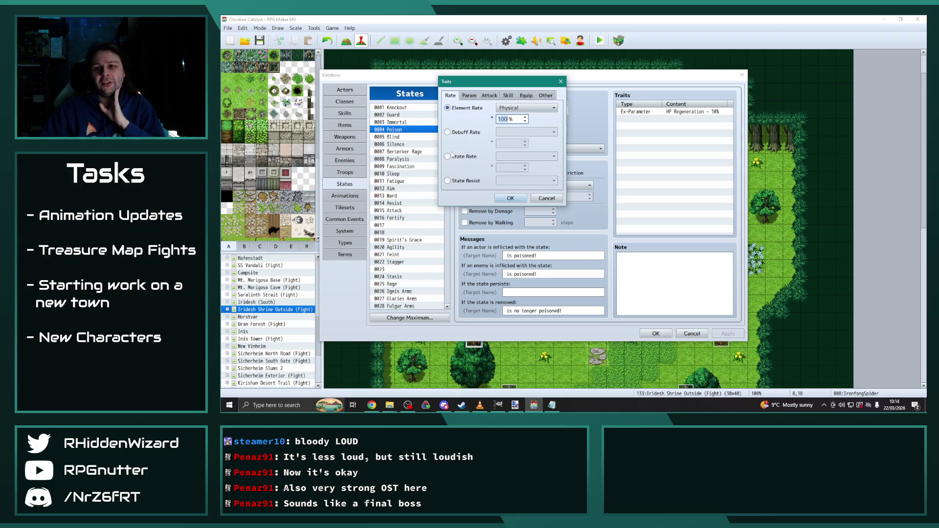
click(462, 156)
click(532, 156)
click(464, 146)
click(470, 96)
click(490, 96)
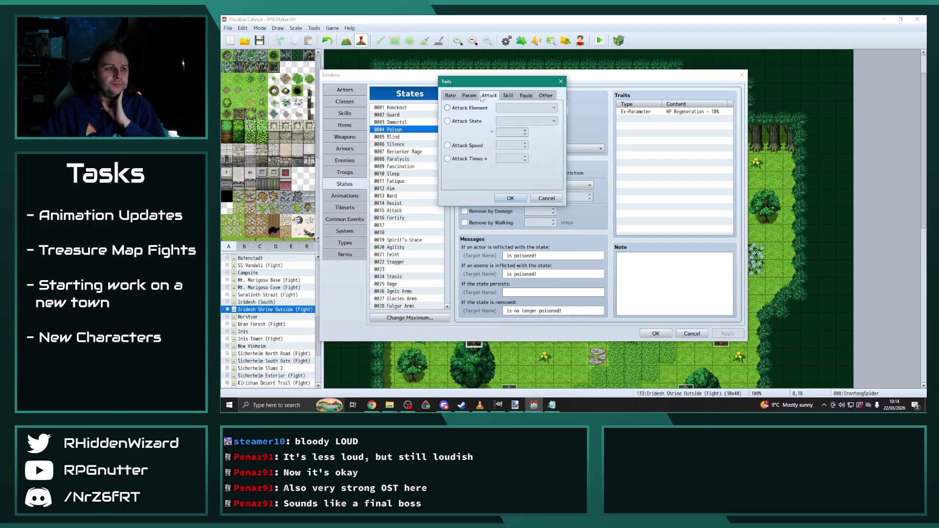
click(469, 96)
click(466, 108)
click(464, 131)
click(466, 157)
click(449, 96)
click(465, 108)
Set the trait to element #55 at 150%, confirm it, and return to Supertoxin.
click(552, 107)
scroll(552, 167, down, 12)
click(519, 279)
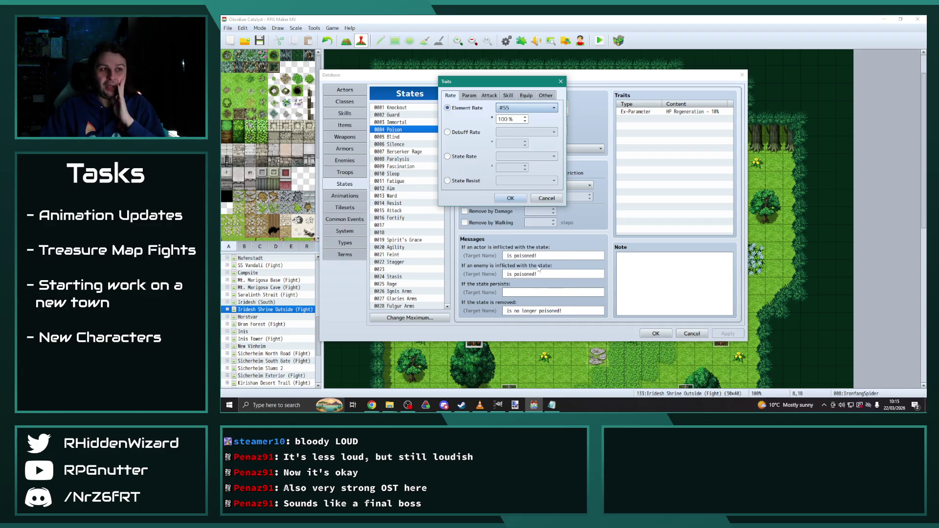
double_click(510, 119)
text(150)
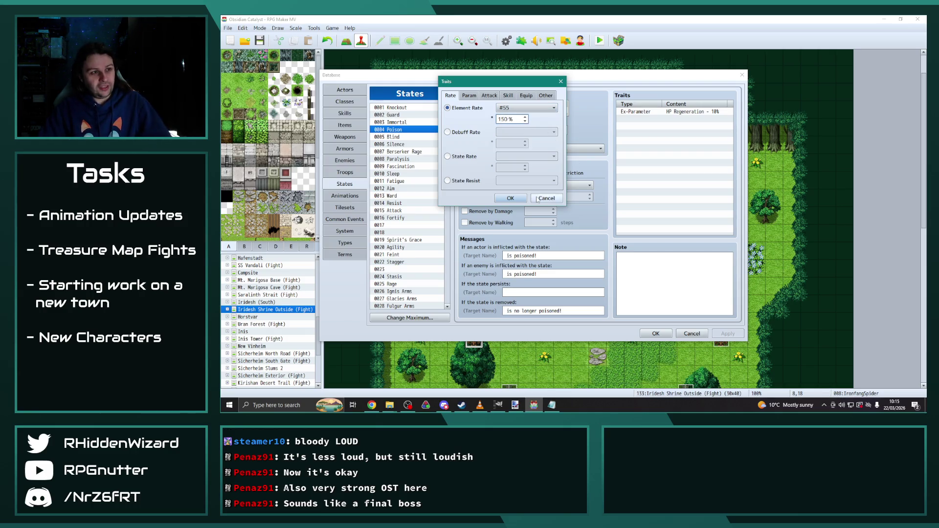
click(510, 198)
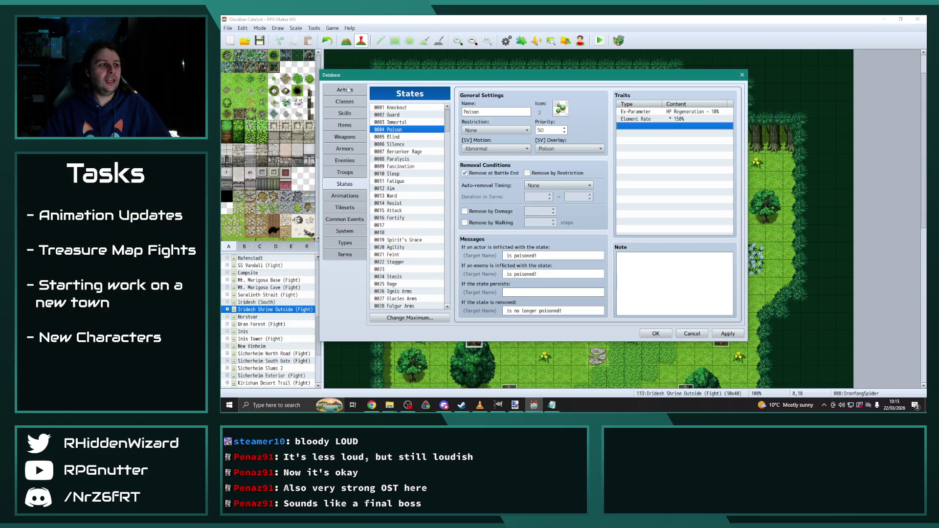
click(345, 113)
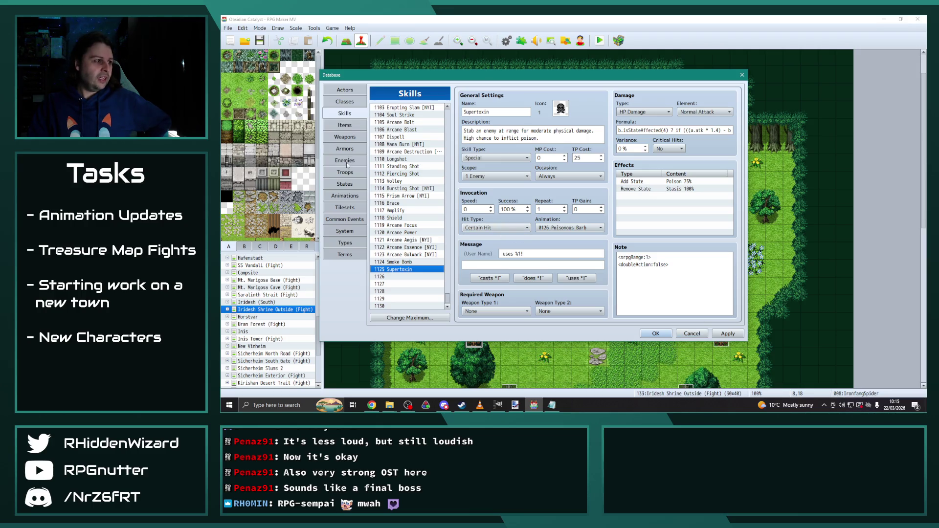
Delete Poison's Element Rate 150% trait, apply the change, and close the database.
click(345, 184)
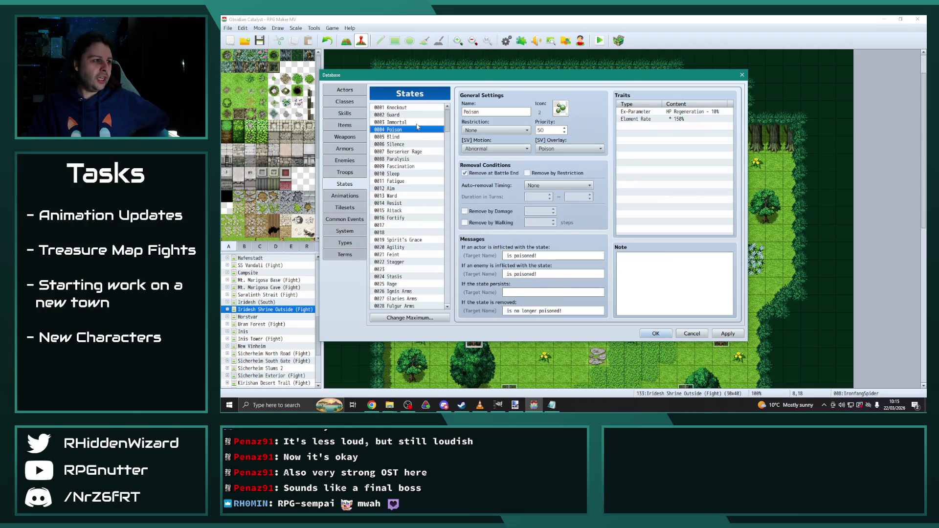
key(Delete)
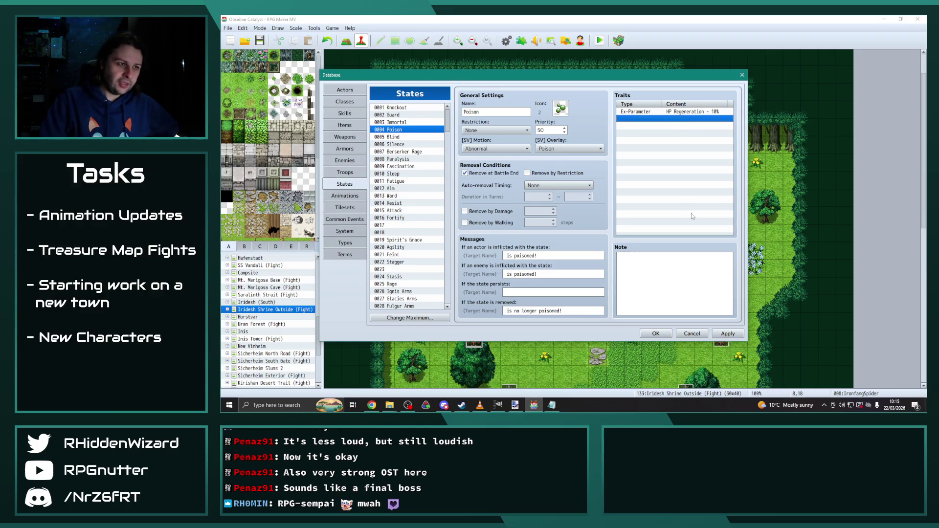
click(731, 334)
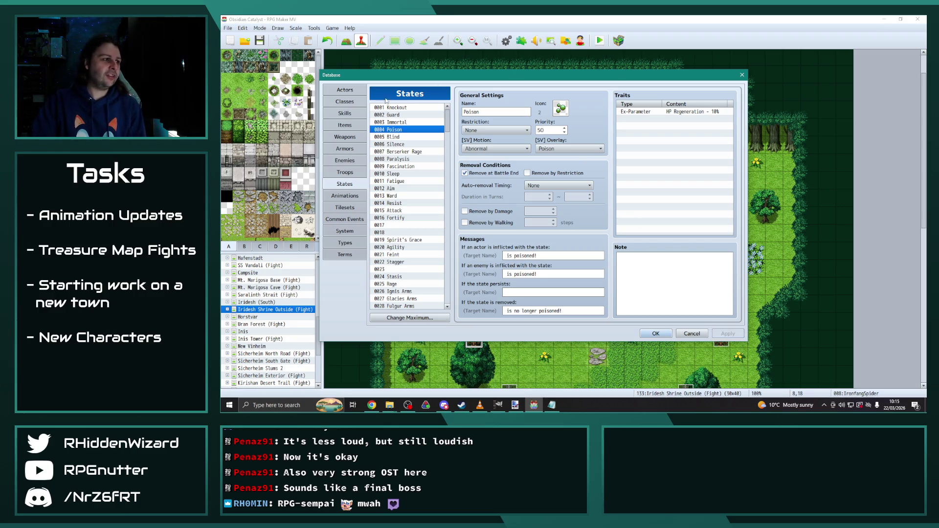
key(Return)
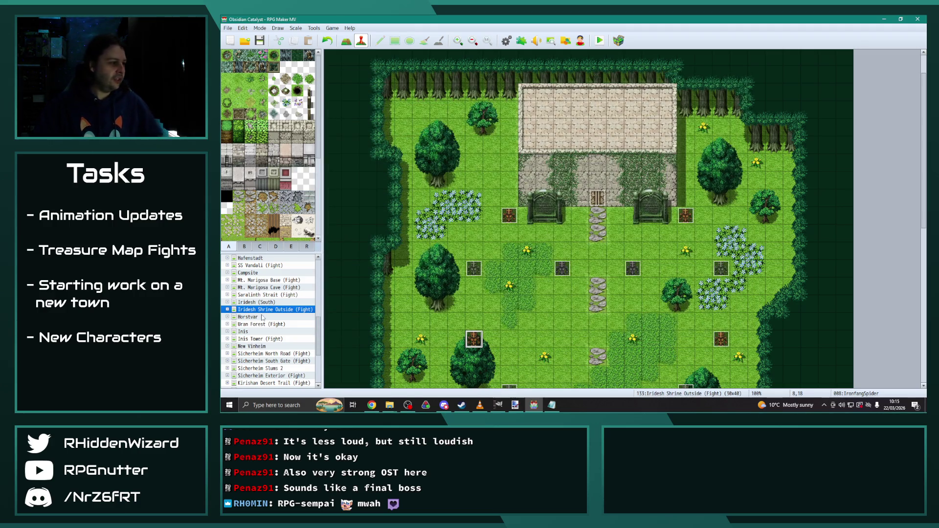
Open the Forest Treasure Glade map from the top of the map tree and reopen the database.
scroll(274, 367, down, 4)
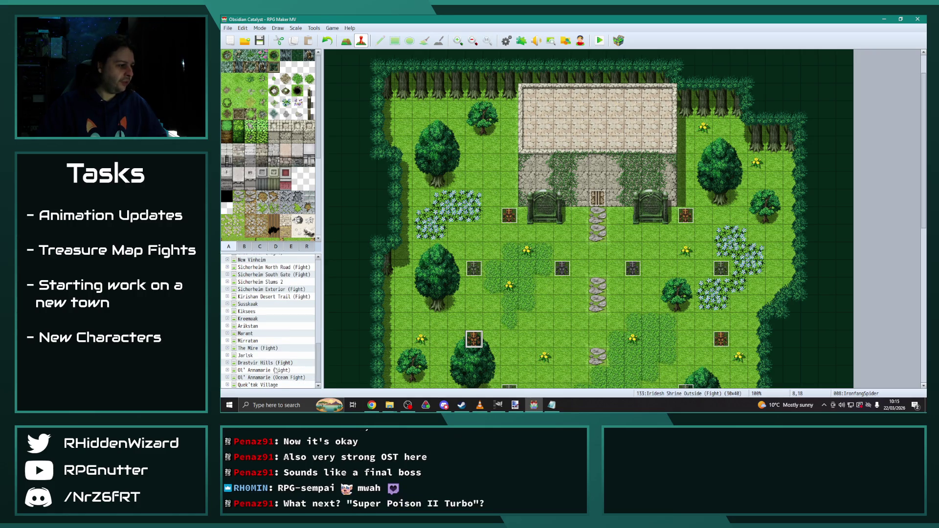
scroll(272, 355, up, 5)
scroll(272, 356, up, 4)
scroll(273, 356, up, 2)
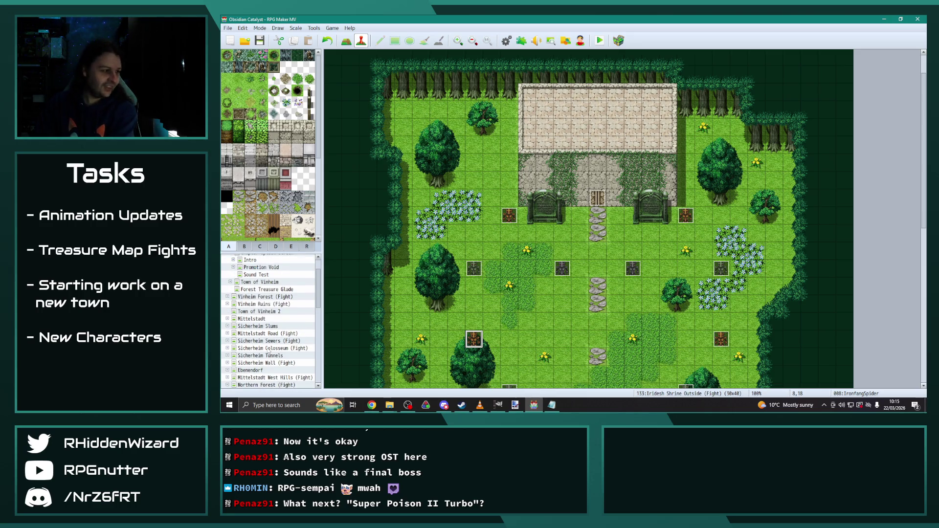
scroll(265, 323, up, 2)
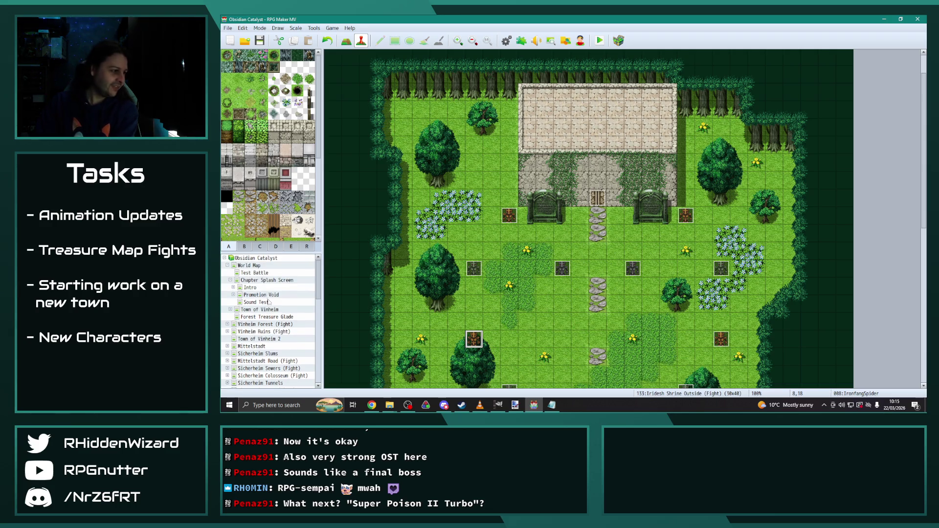
click(259, 317)
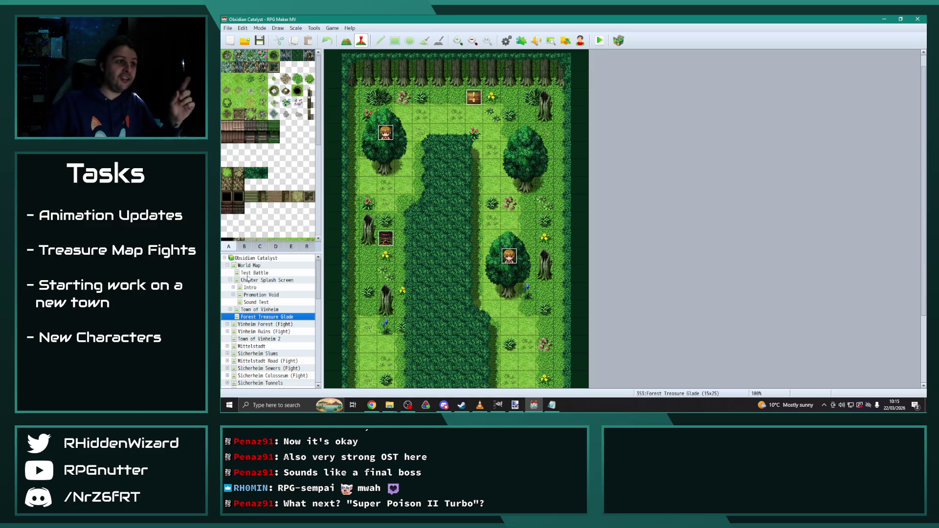
click(506, 41)
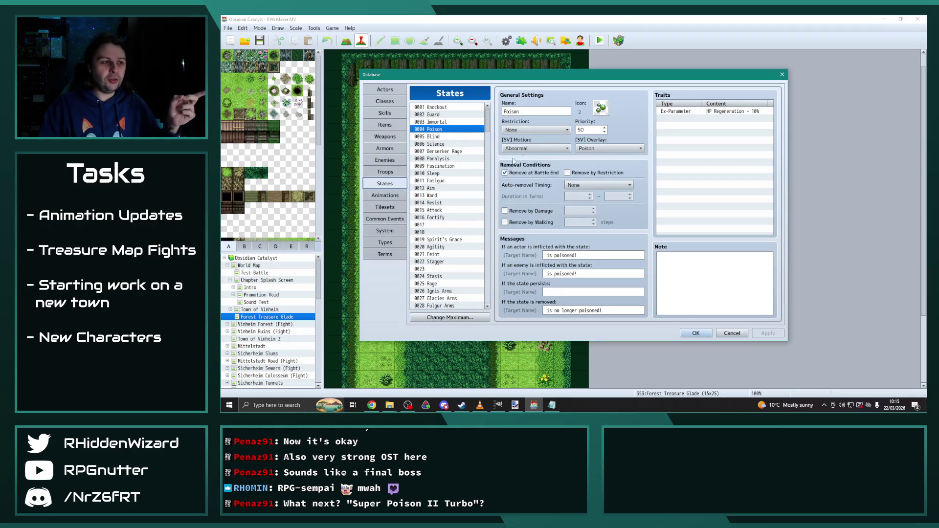
drag(489, 128, 480, 299)
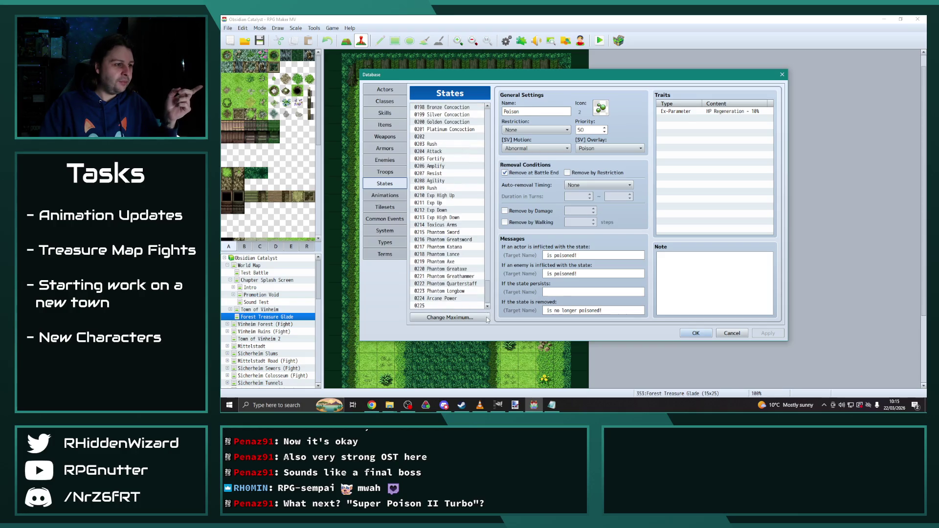
click(445, 196)
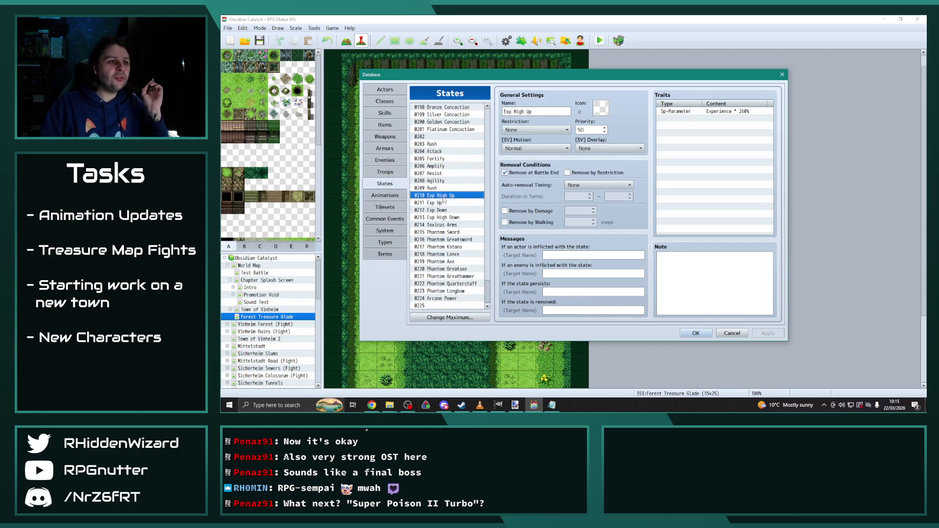
click(445, 203)
click(457, 211)
click(474, 217)
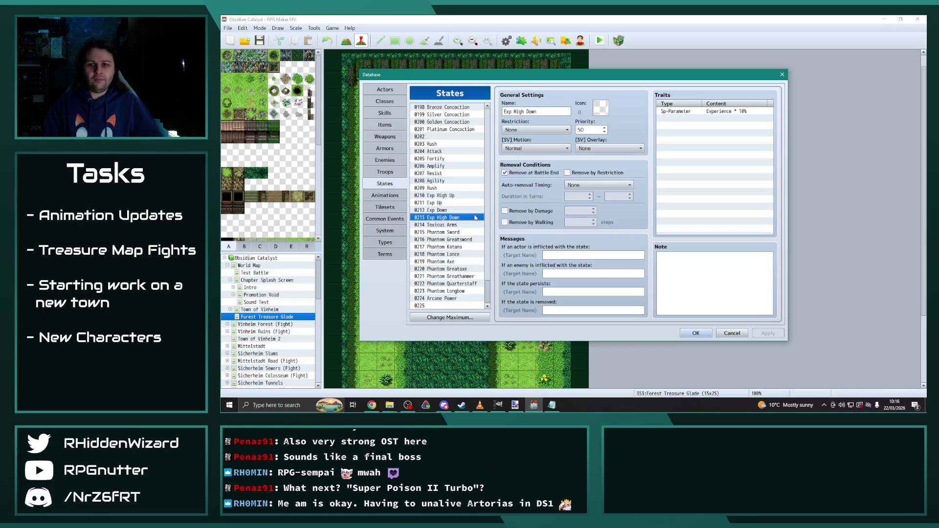
key(Up)
key(Down)
key(Up)
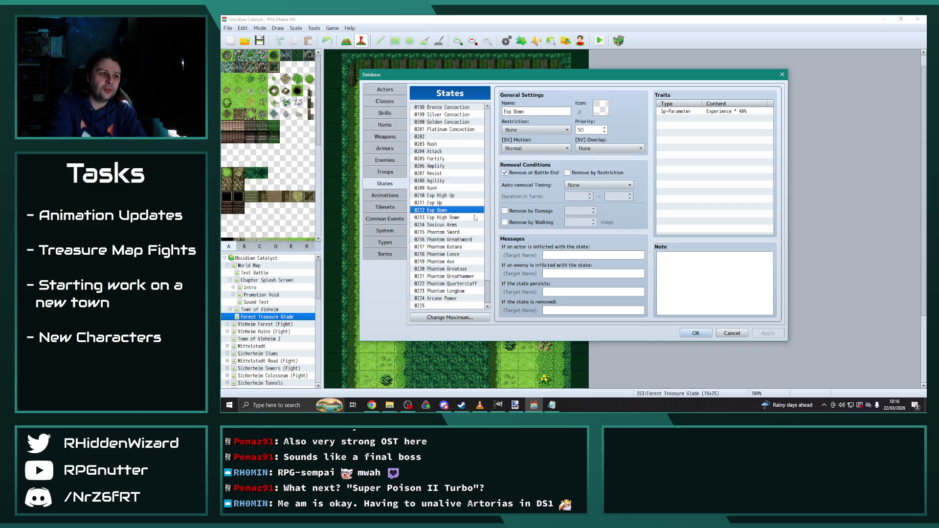
click(475, 218)
key(Up)
key(Up)
key(Up)
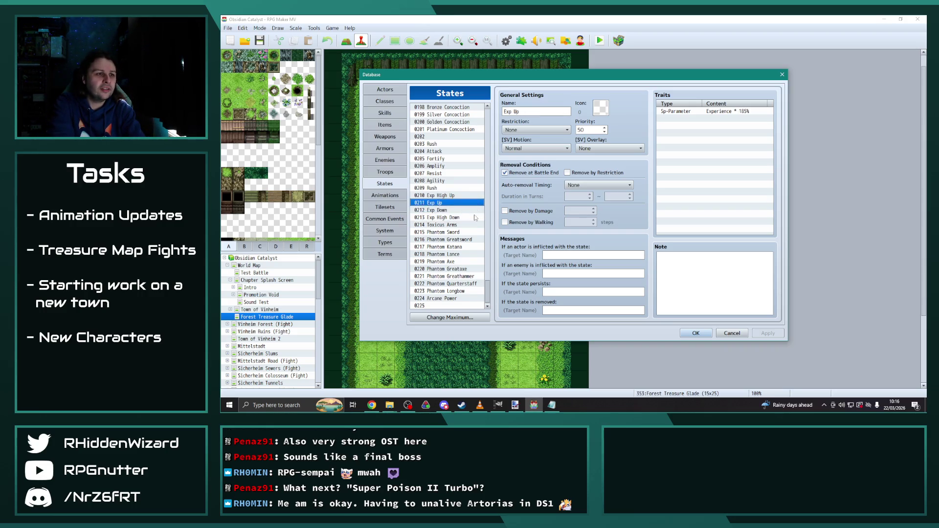
key(Down)
key(Down)
key(Down)
key(Up)
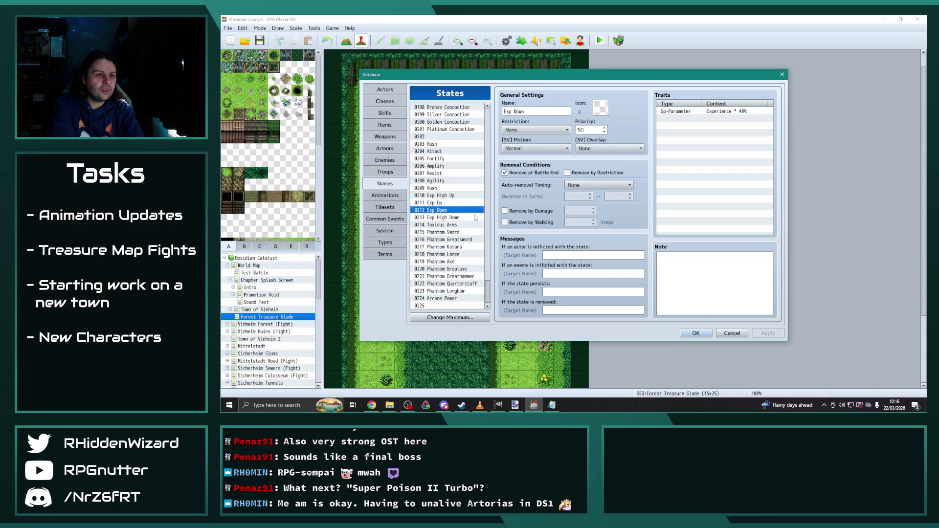
key(Up)
key(Up)
key(Up)
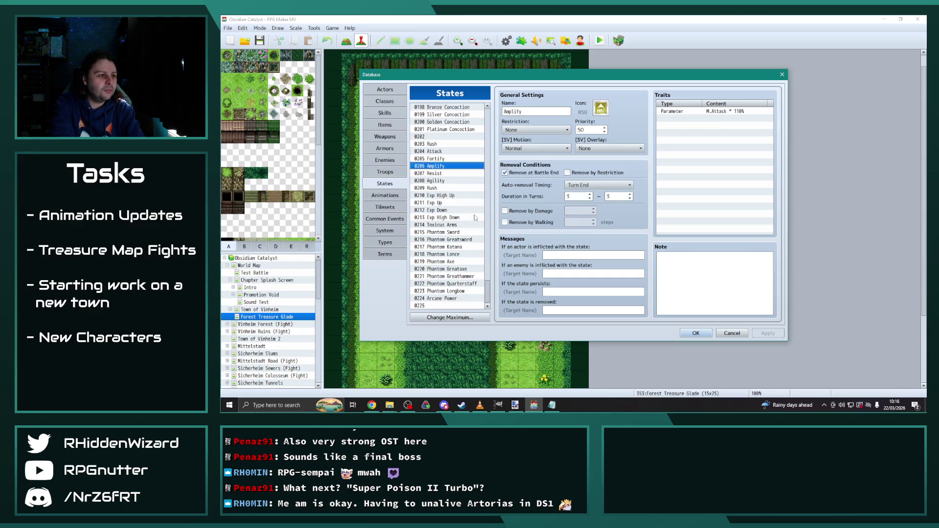
key(Down)
scroll(451, 190, up, 3)
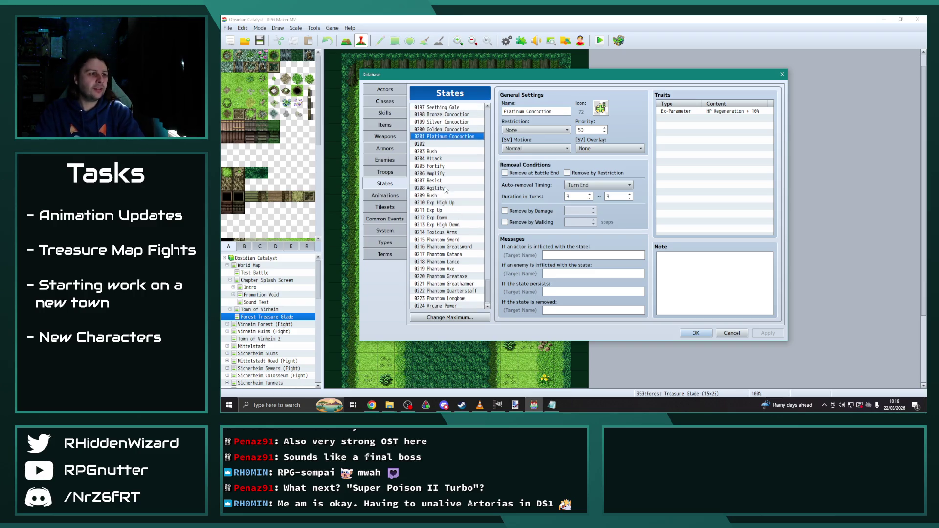
key(Down)
key(Down)
key(Down)
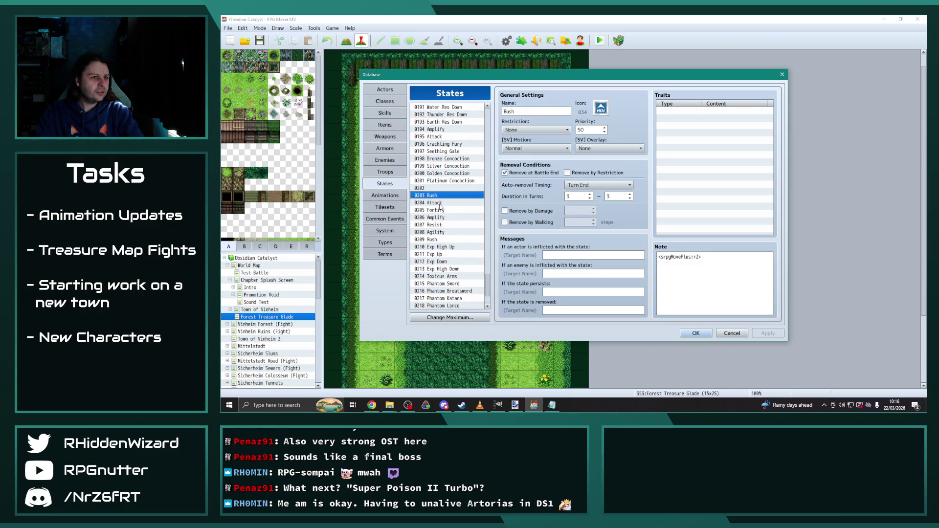
click(447, 225)
scroll(443, 218, up, 4)
click(440, 211)
scroll(443, 218, up, 10)
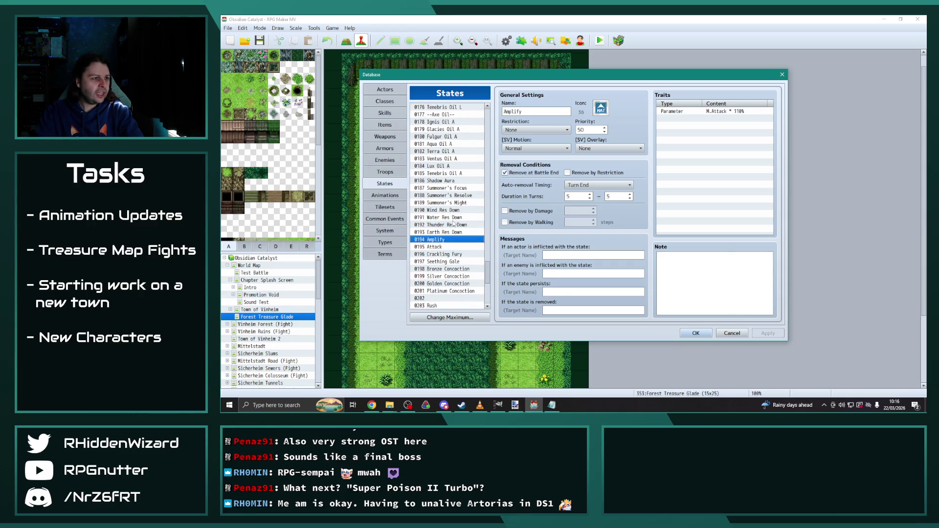
scroll(448, 221, up, 13)
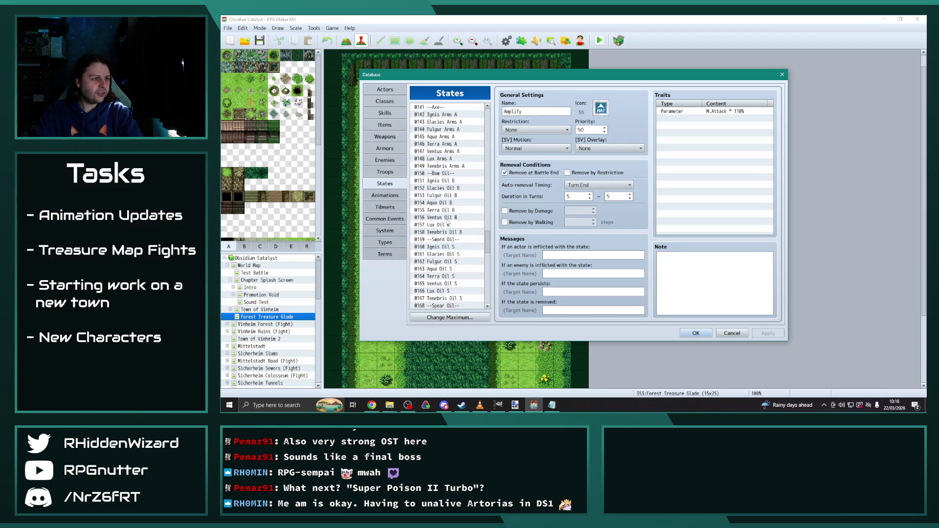
scroll(447, 221, up, 2)
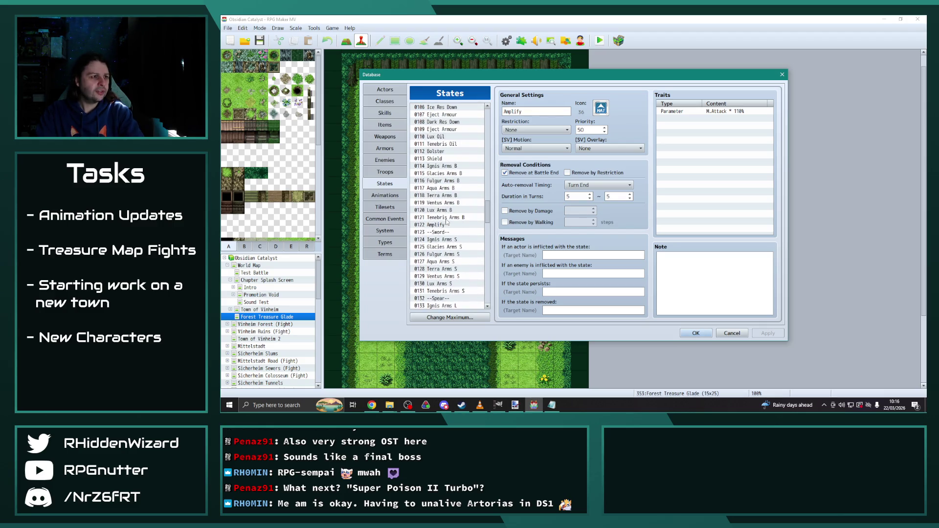
scroll(461, 219, up, 2)
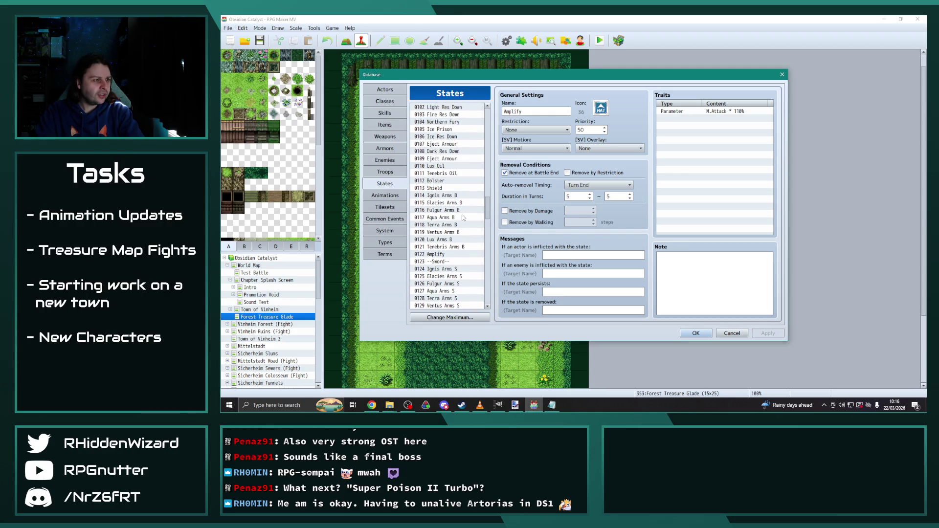
scroll(461, 219, up, 4)
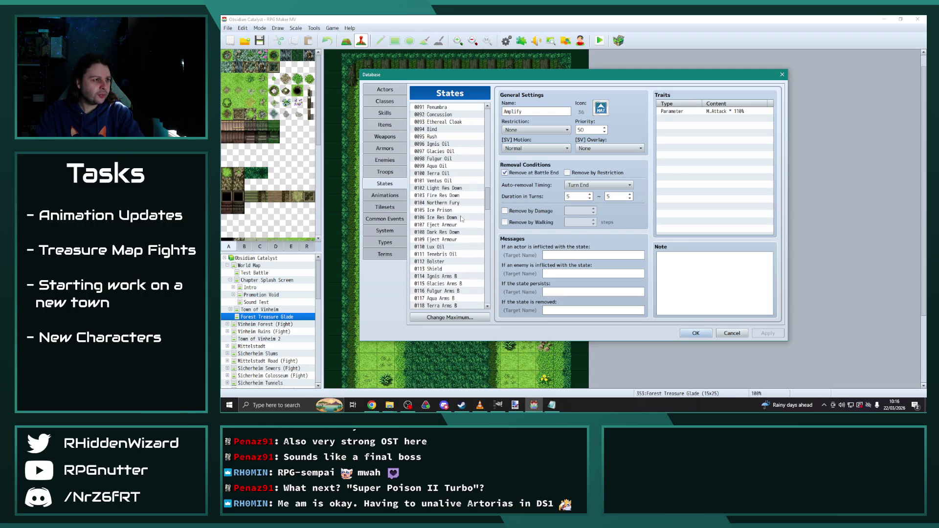
scroll(459, 220, up, 4)
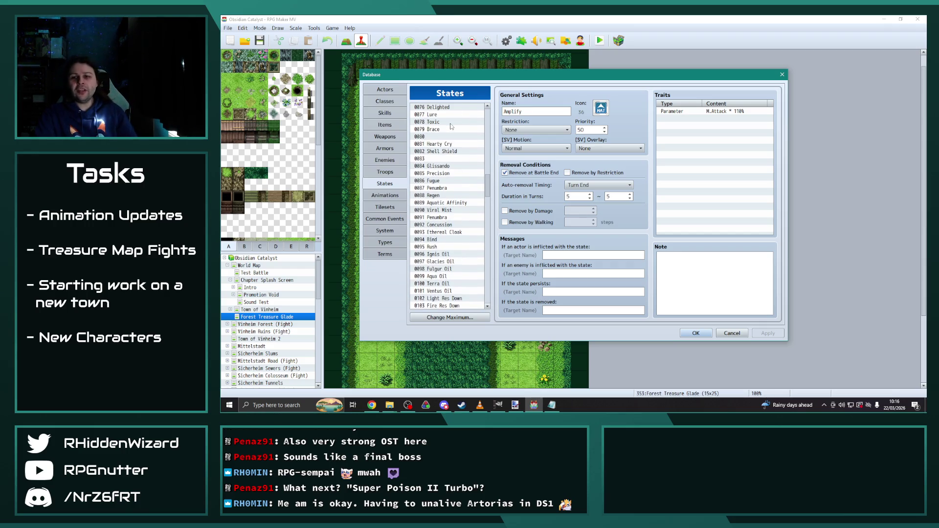
click(451, 121)
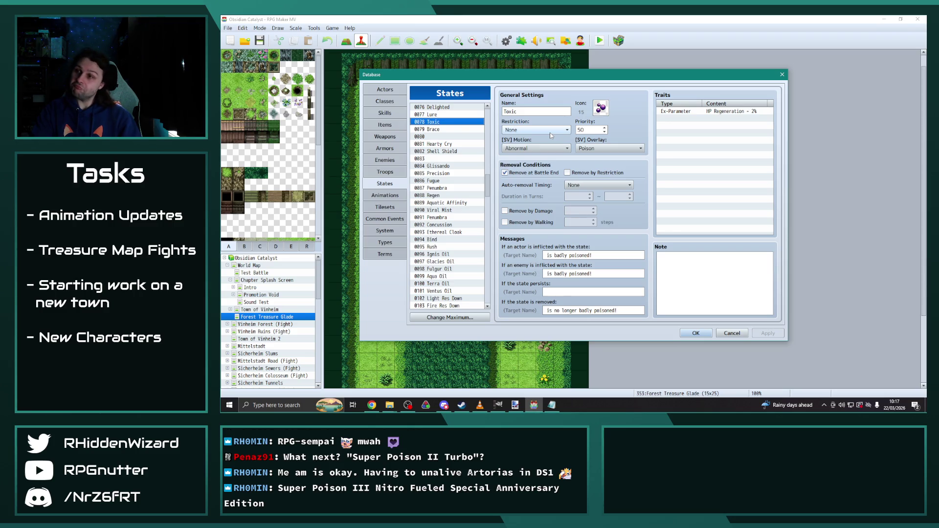
click(697, 337)
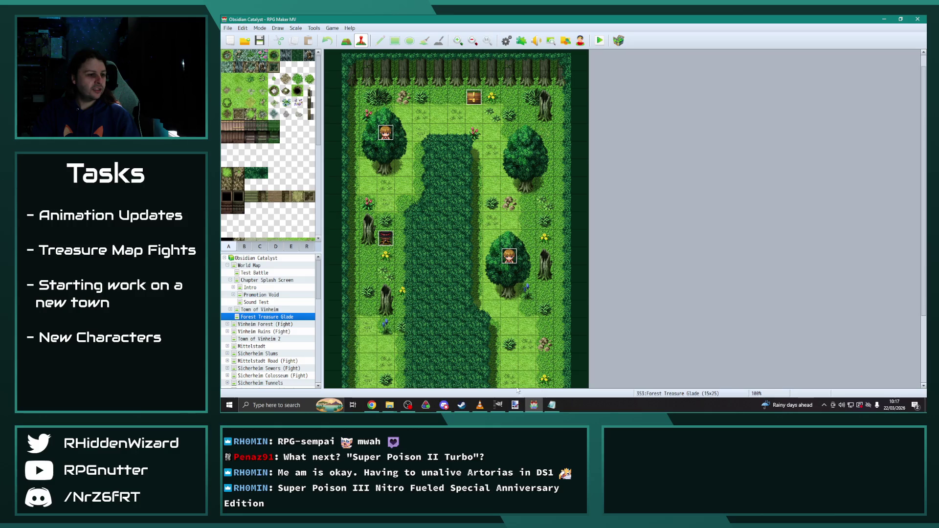
click(479, 404)
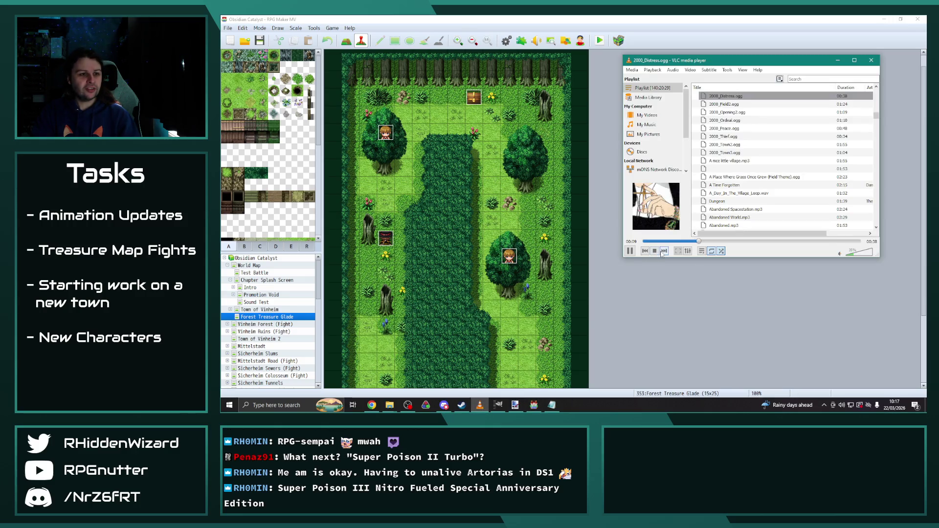
click(684, 320)
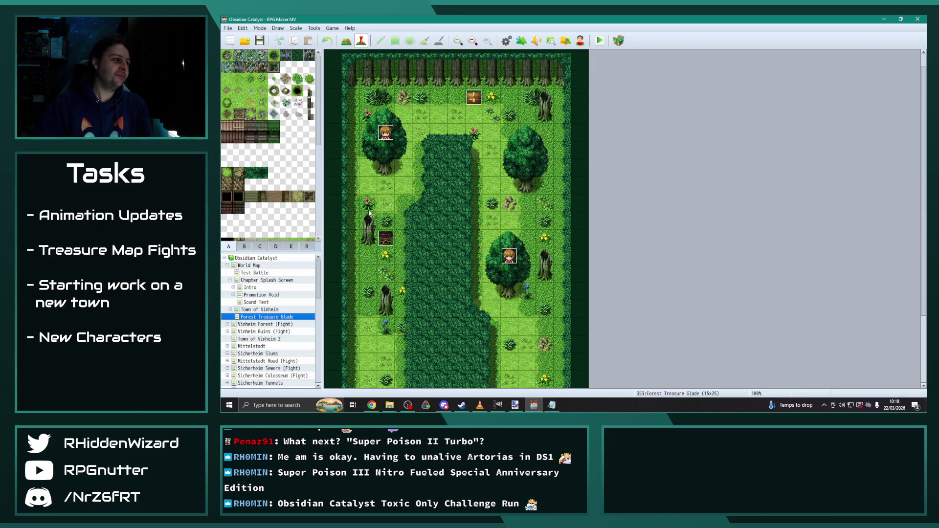
Turn on the R region-number display over the map tiles.
scroll(372, 215, up, 1)
scroll(294, 305, down, 10)
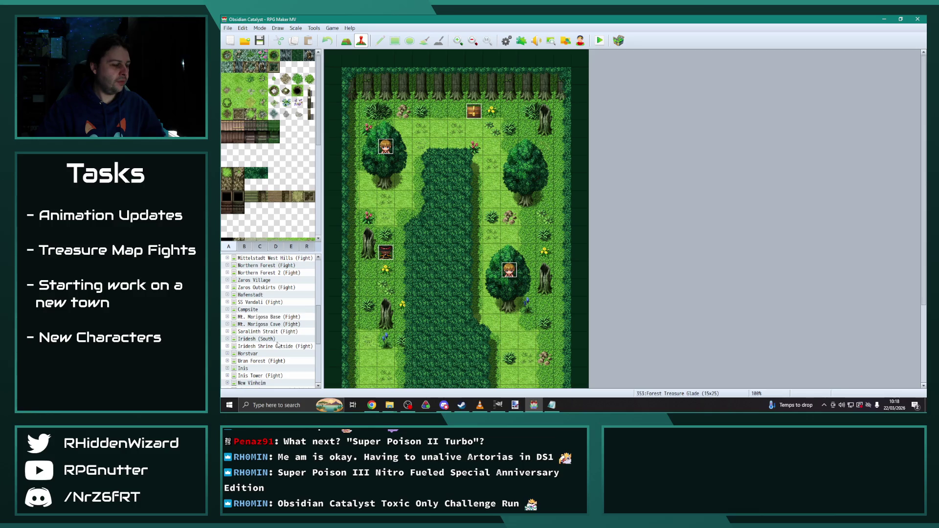
click(305, 247)
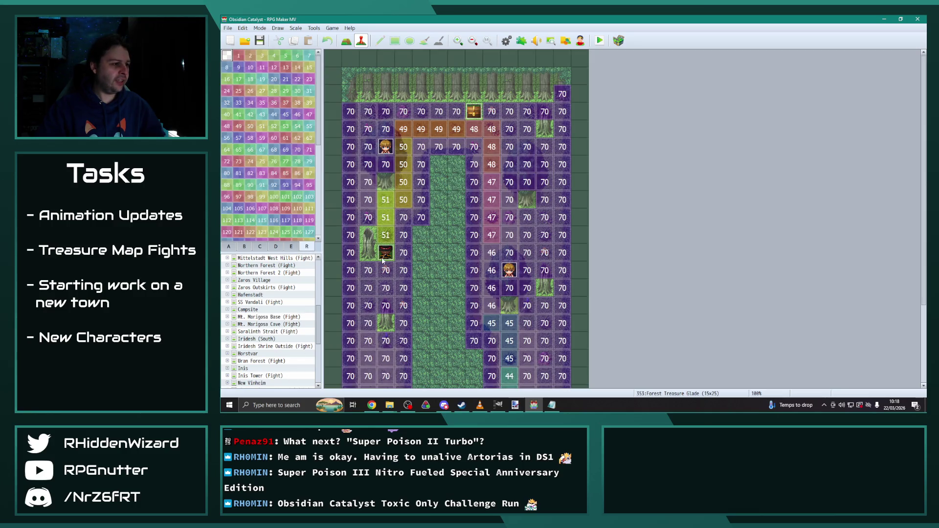
mouse_move(386, 257)
mouse_down()
mouse_move(386, 274)
mouse_move(385, 254)
mouse_up()
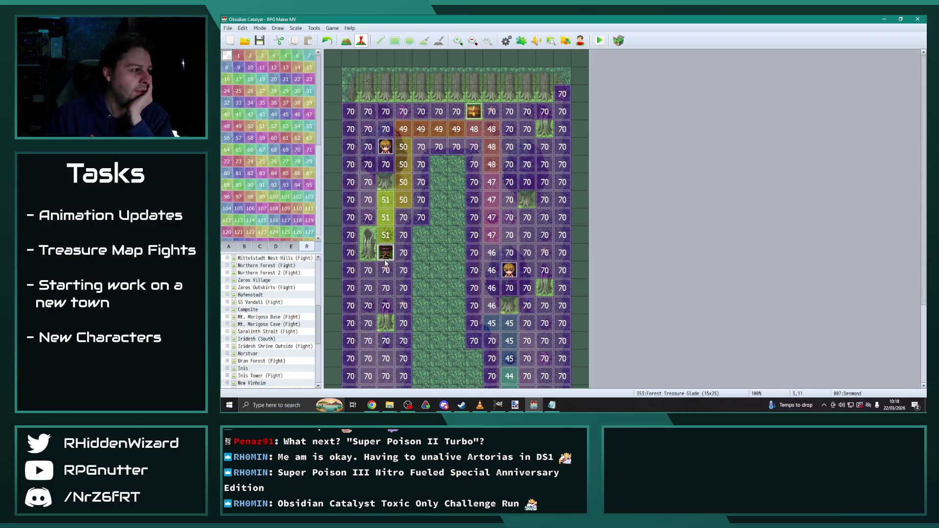
Expand Mt. Marigosa Base (Fight) and select the Webbed Treasure Chamber map.
scroll(280, 339, up, 2)
scroll(280, 338, down, 1)
scroll(269, 334, down, 1)
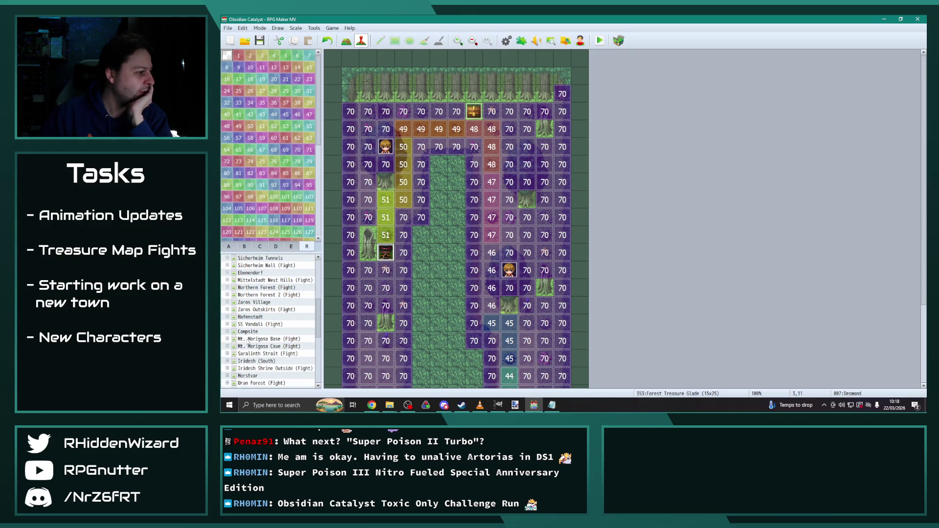
click(227, 340)
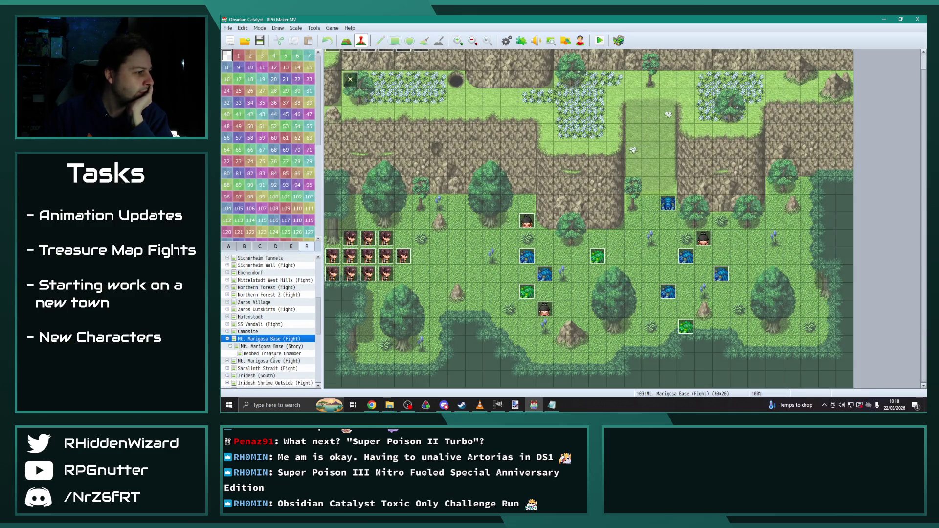
click(272, 354)
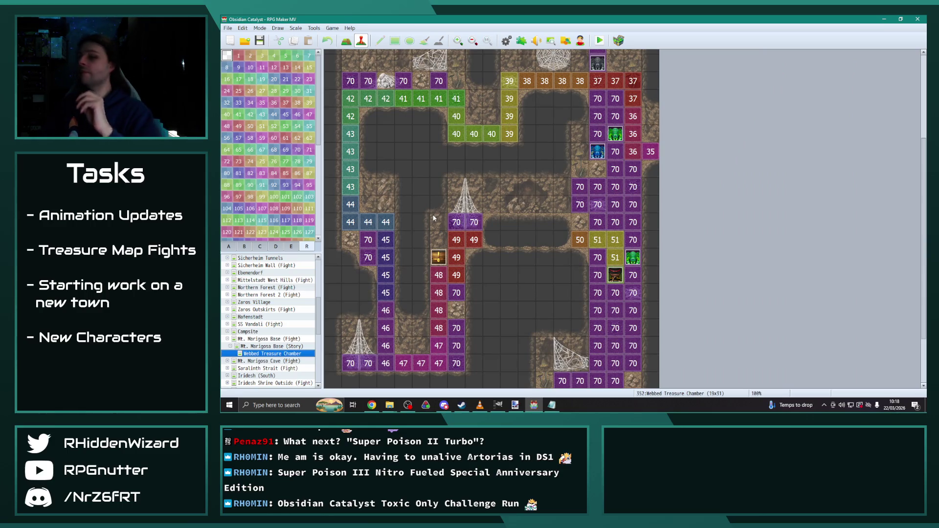
click(616, 277)
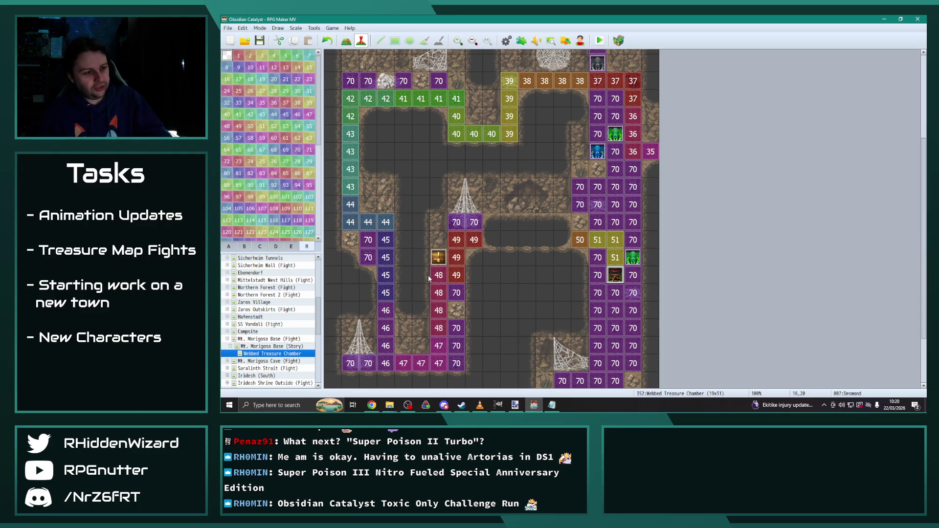
Move through Forest Treasure Glade and Sicherheim Slums, then open Sicherheim Sewers Treasure under Sicherheim Sewers (Fight).
scroll(271, 351, down, 1)
scroll(271, 350, up, 5)
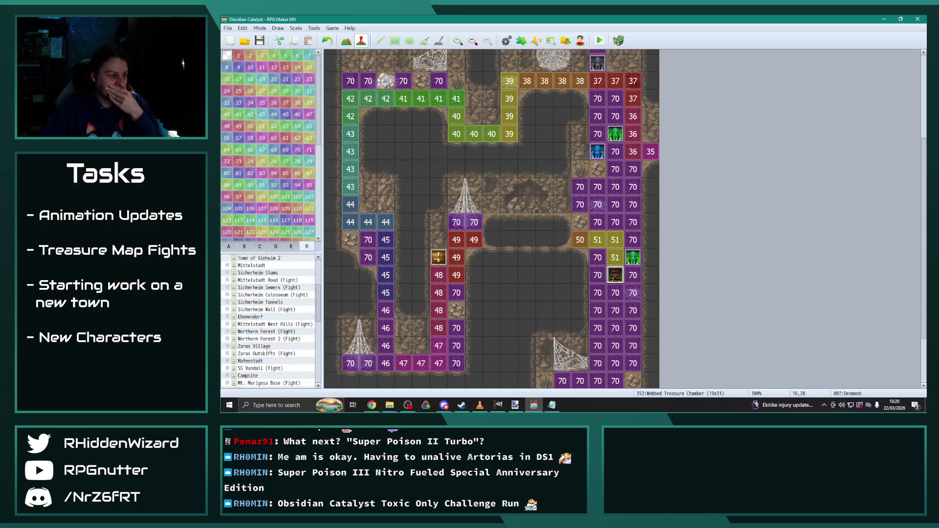
click(264, 281)
scroll(379, 185, up, 3)
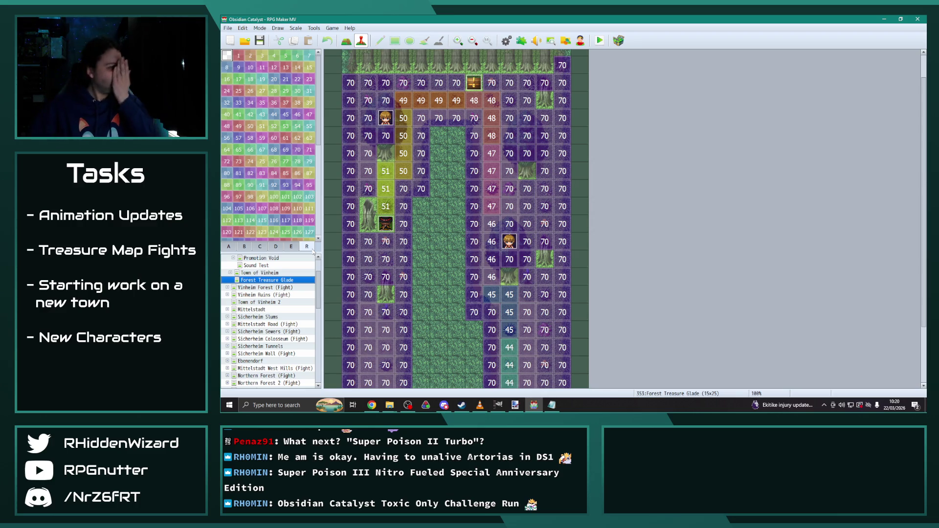
scroll(319, 274, up, 1)
scroll(238, 296, down, 2)
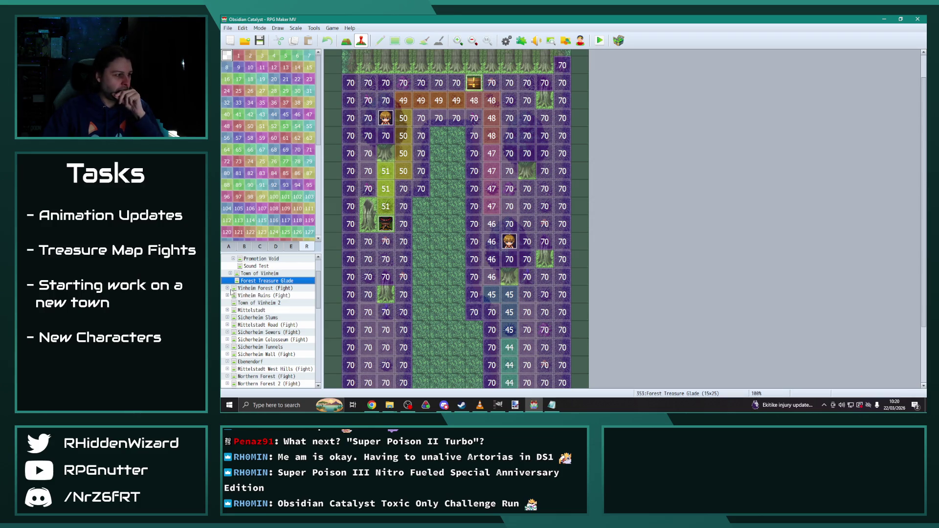
scroll(233, 296, down, 1)
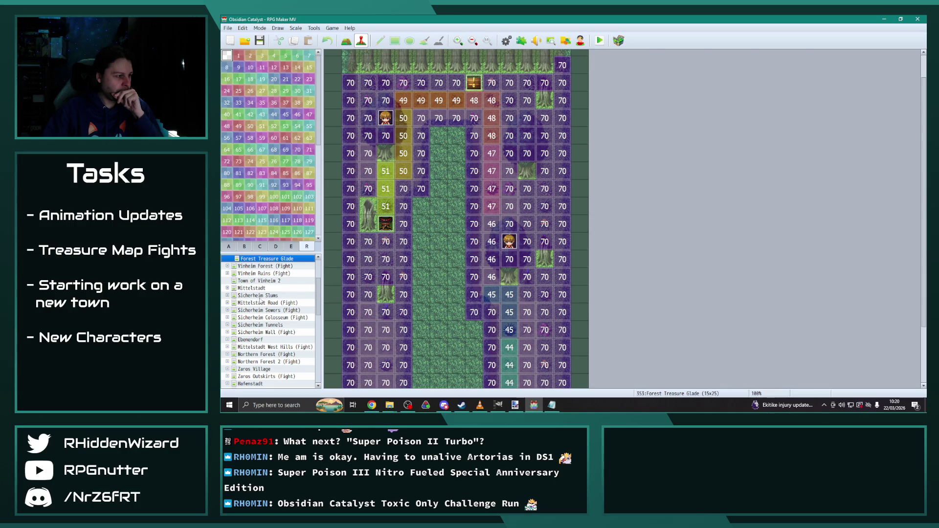
click(230, 297)
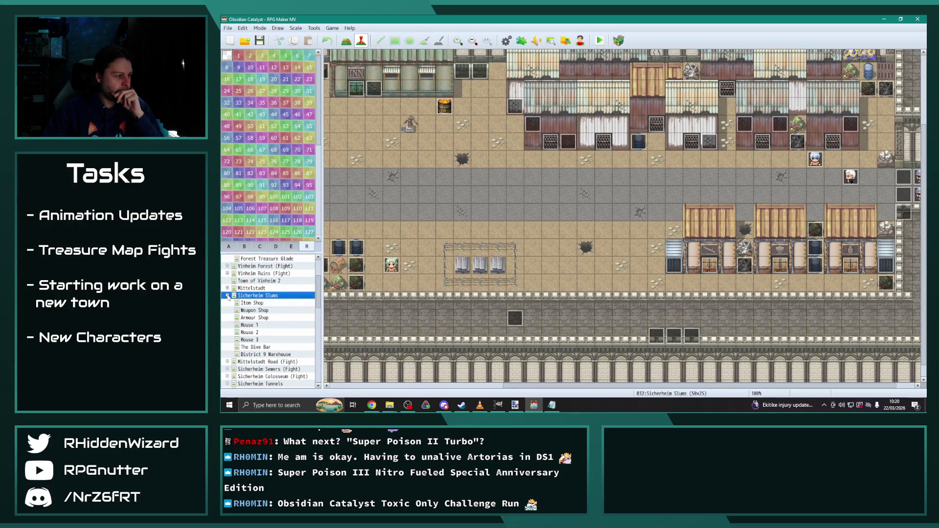
click(228, 296)
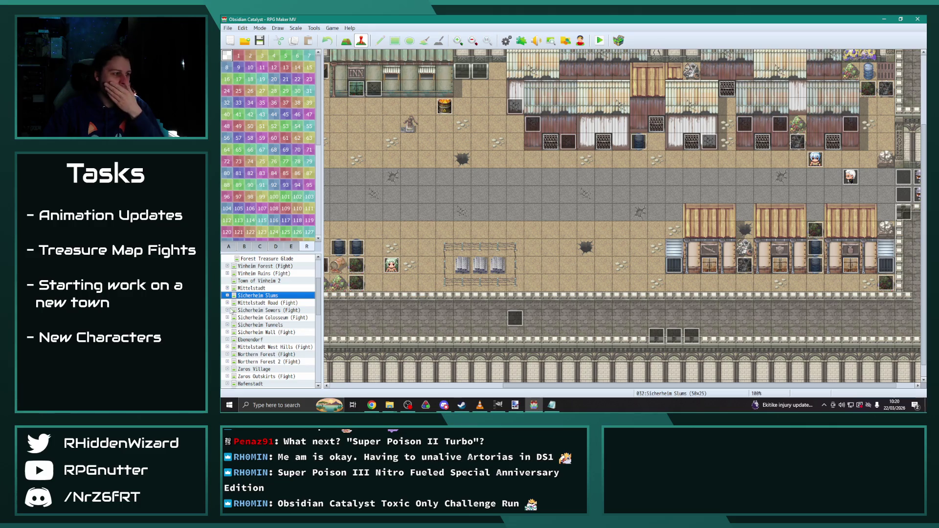
double_click(232, 310)
click(272, 325)
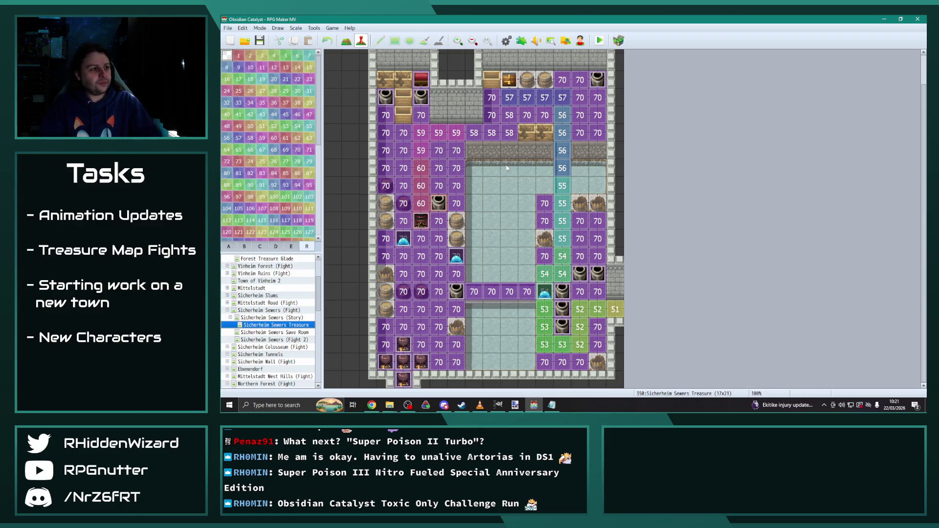
Review the sewers map's Start of Battle and Actor Phase events without changes.
scroll(482, 165, up, 2)
double_click(336, 62)
scroll(618, 256, down, 2)
scroll(619, 255, up, 3)
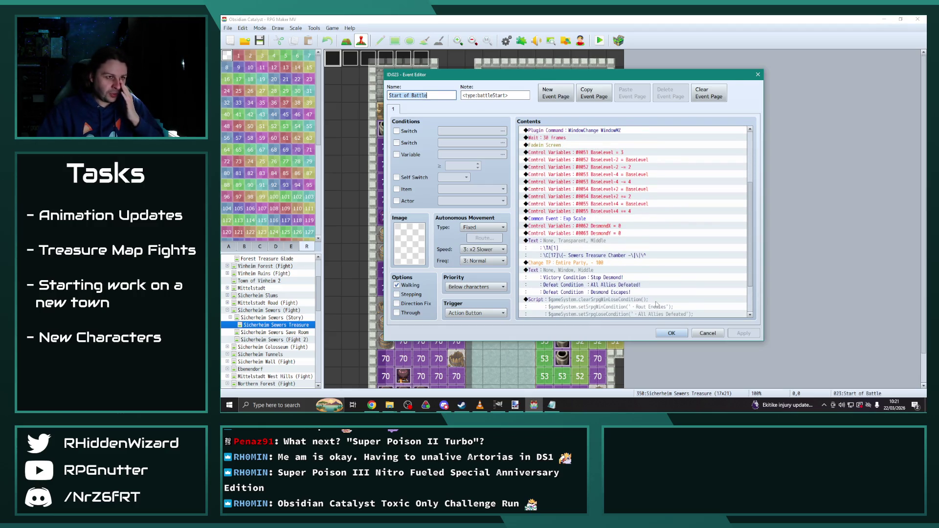
click(672, 333)
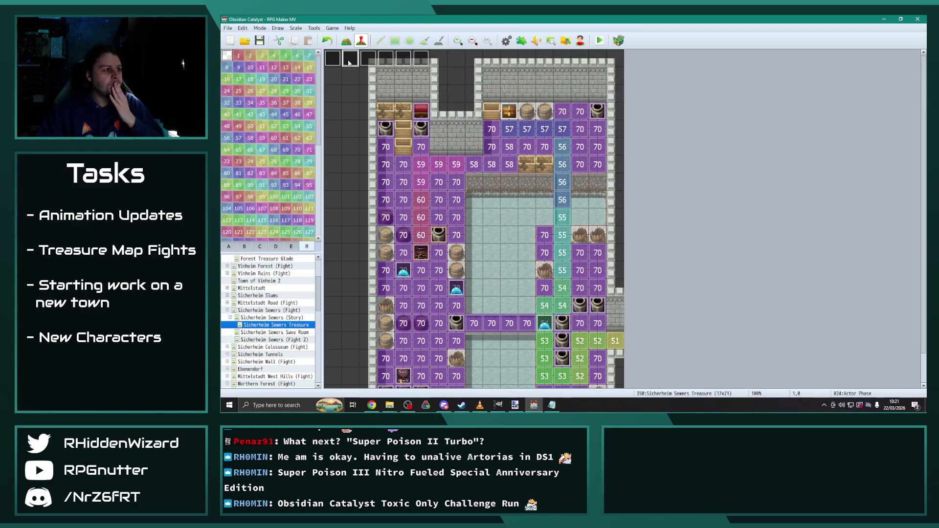
key(Right)
key(Return)
click(677, 334)
click(336, 61)
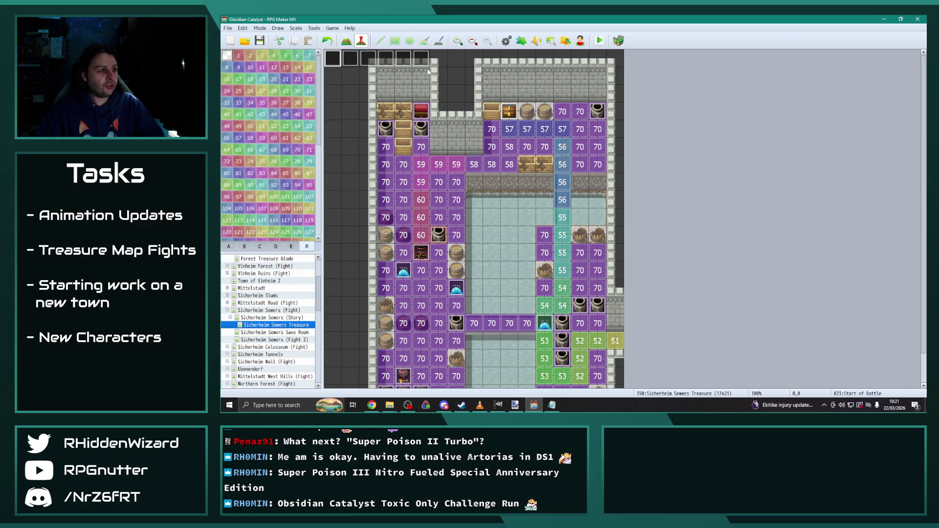
Bring up the Mt. Marigosa Base (Fight) map from the map tree.
mouse_move(318, 293)
mouse_down()
mouse_move(323, 372)
mouse_move(322, 340)
mouse_up()
click(264, 276)
scroll(277, 298, up, 4)
scroll(278, 306, up, 5)
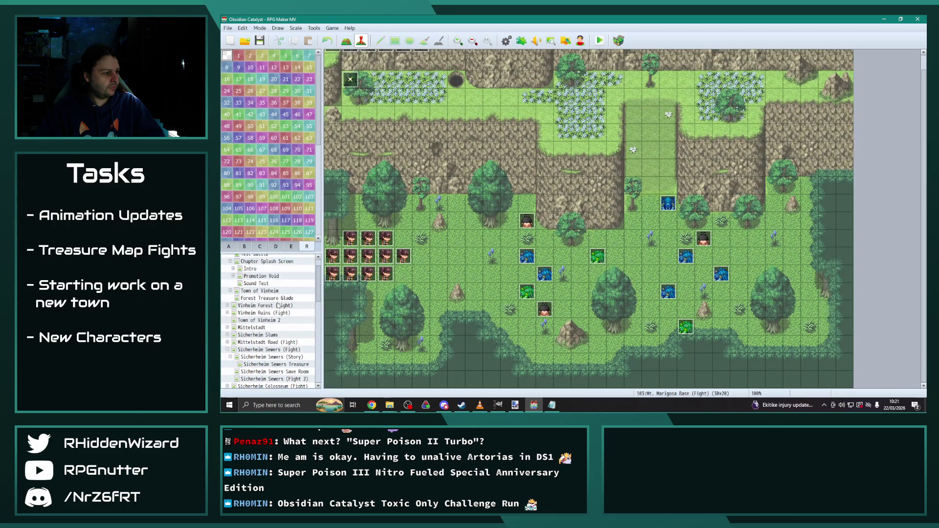
Open Forest Treasure Glade and select its top-left Start of Battle event.
click(274, 298)
scroll(447, 66, up, 2)
click(334, 59)
click(385, 75)
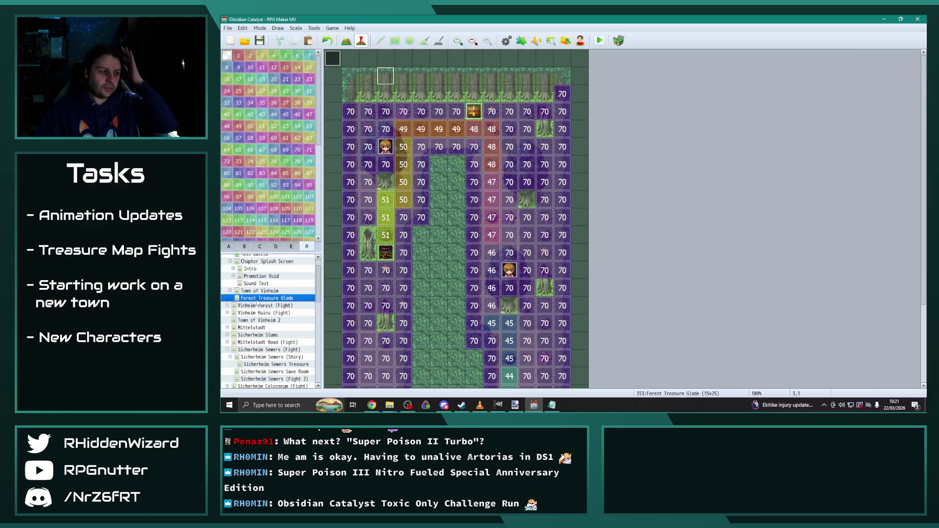
scroll(299, 337, down, 2)
scroll(298, 341, down, 5)
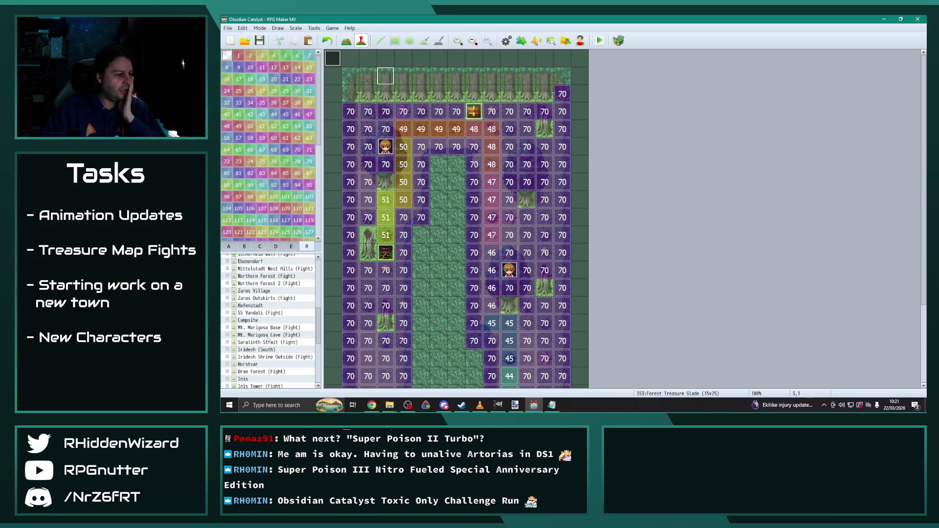
Inspect the Iridesh Shrine Outside (Fight) Start of Battle event, closing it unchanged.
click(260, 358)
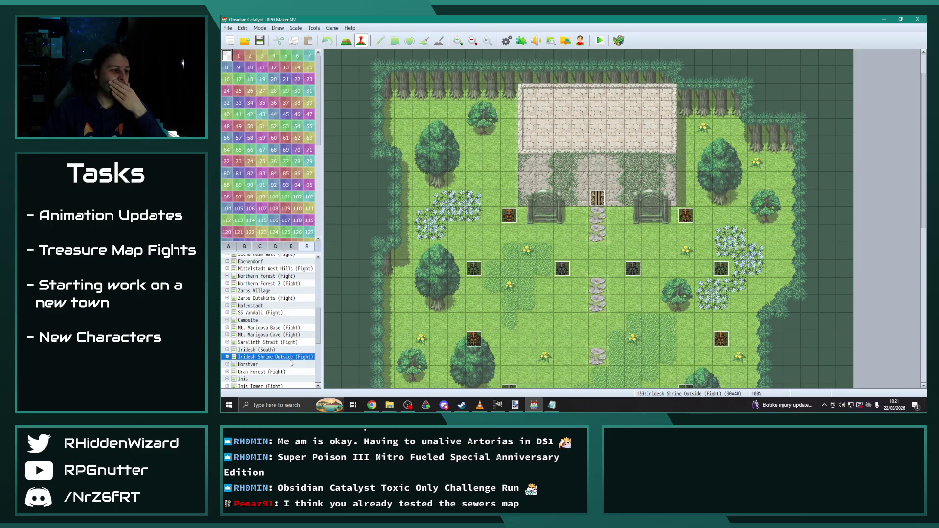
scroll(371, 264, up, 2)
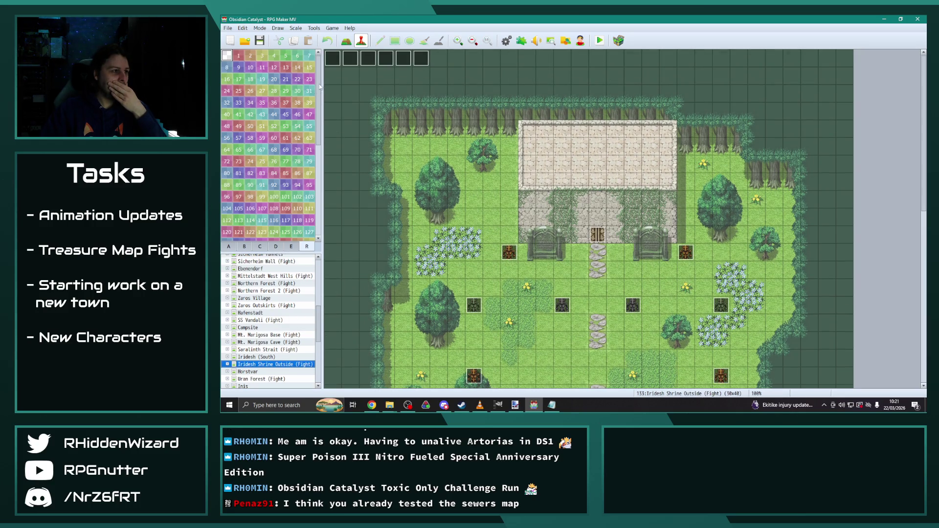
double_click(333, 59)
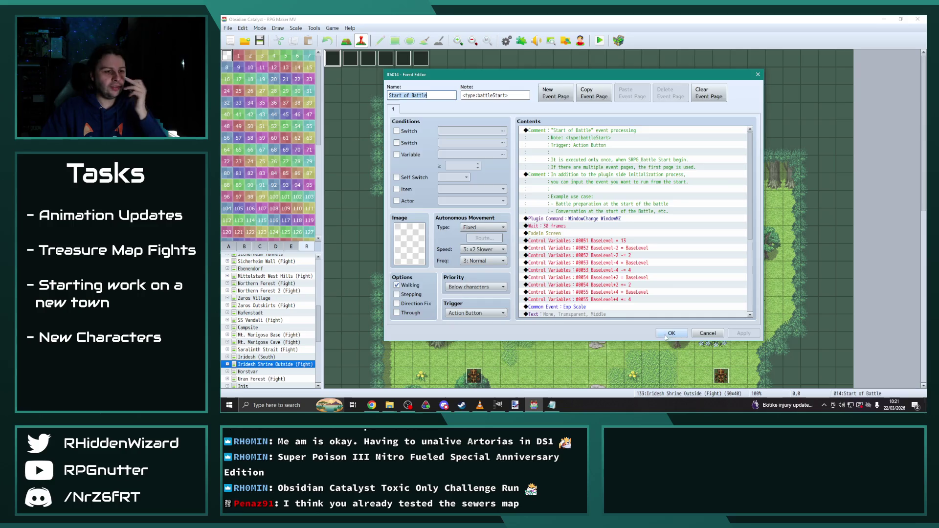
key(Escape)
Open Forest Treasure Glade's Start of Battle event for editing.
scroll(288, 303, up, 10)
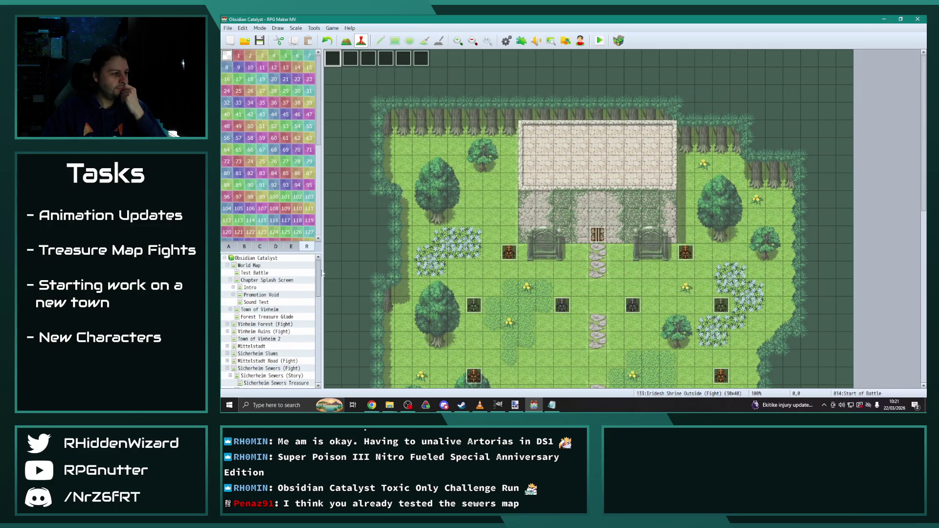
click(273, 318)
double_click(333, 59)
Change the #0051 BaseLevel1 Control Variables constant from 3 to 13 and confirm.
click(617, 241)
key(Insert)
key(Escape)
key(Return)
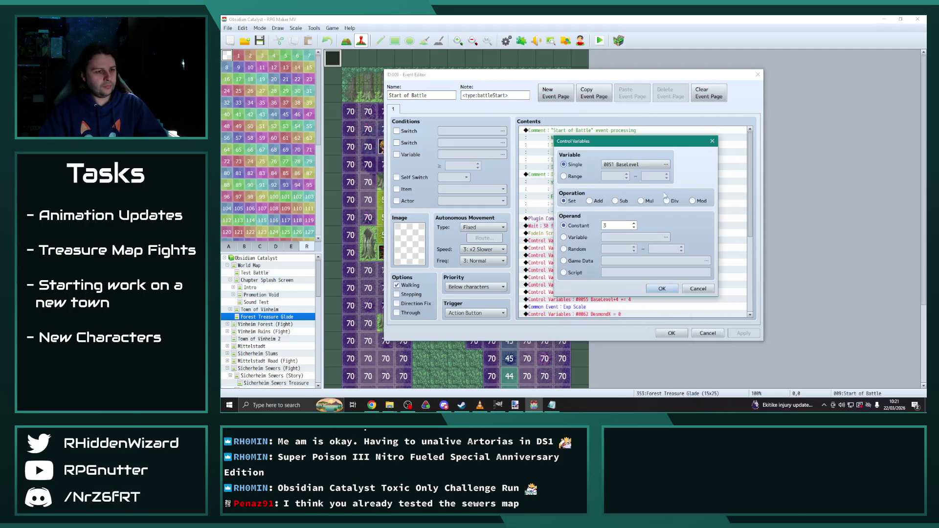
double_click(622, 221)
text(13)
click(662, 288)
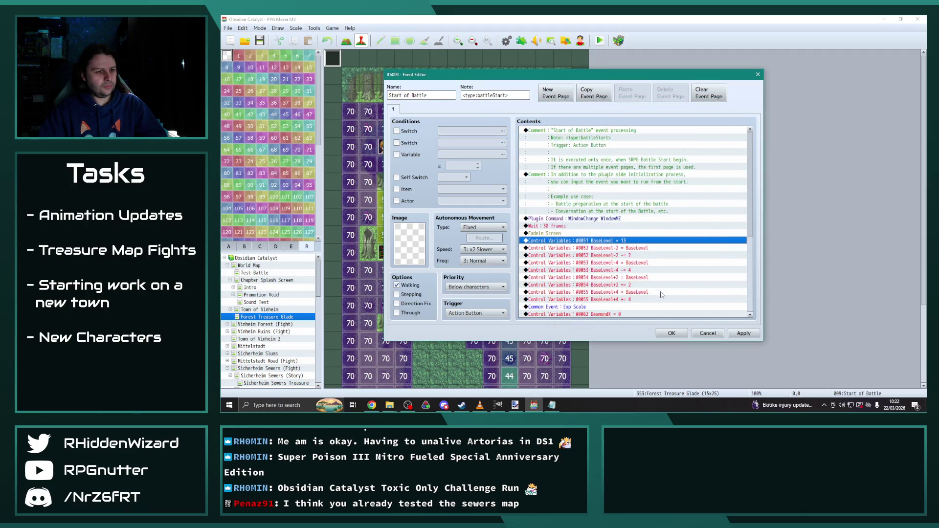
scroll(651, 273, down, 2)
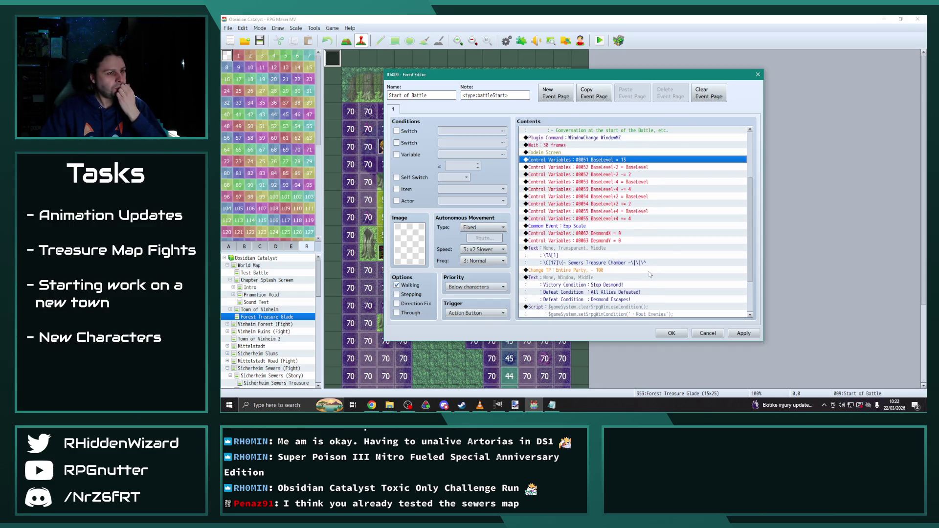
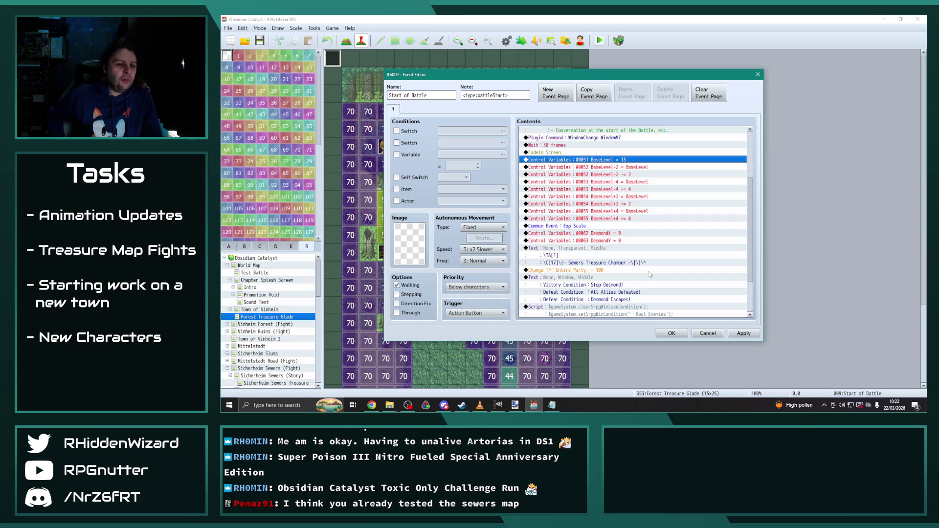
Change the Start of Battle banner text to 'Forest Treasure Glade' and save the event.
click(611, 264)
double_click(578, 255)
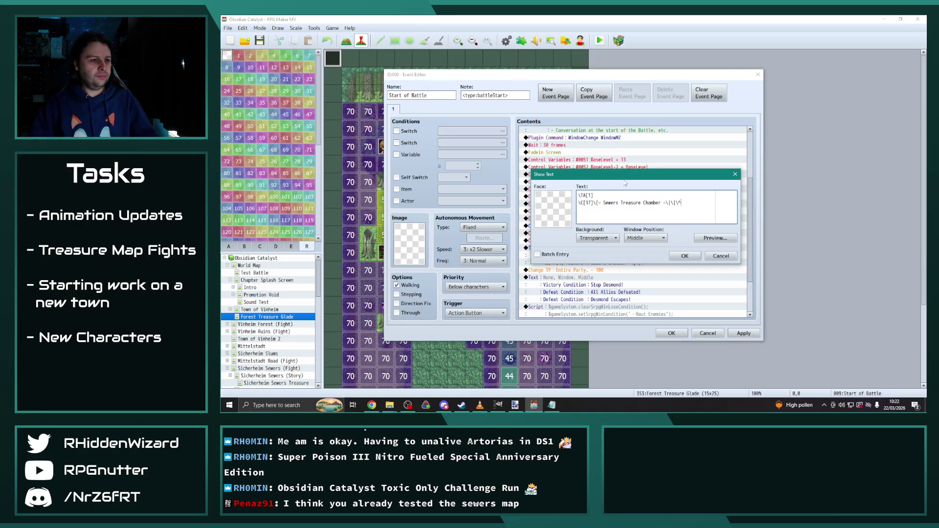
drag(661, 203, 605, 205)
text(Forest T)
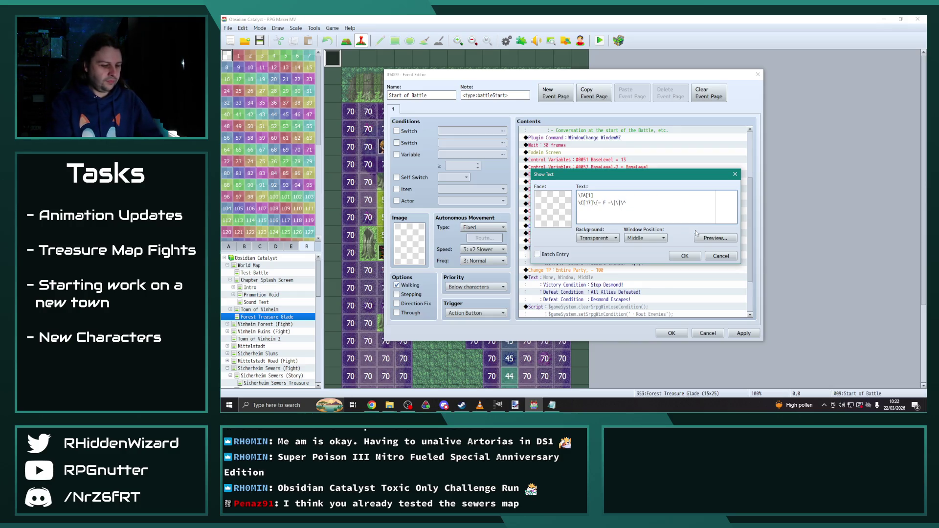
text(reasure Glad)
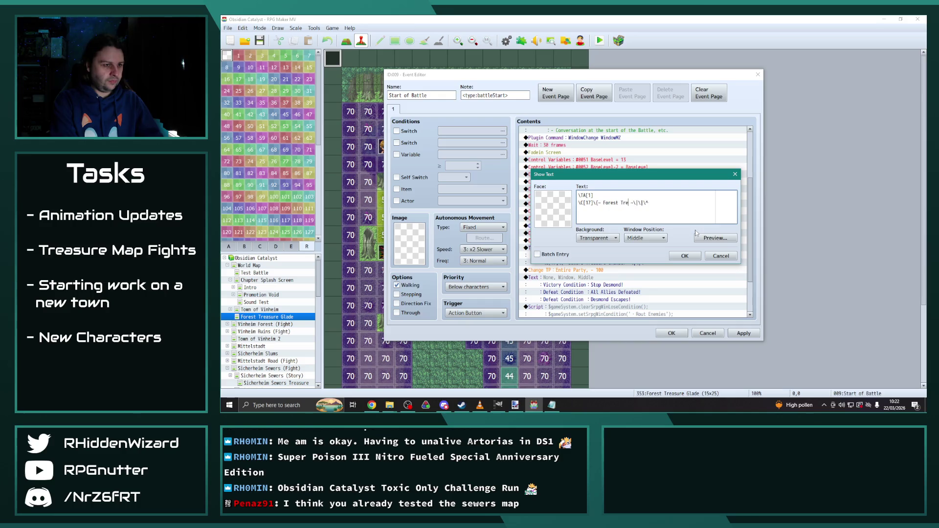
text(e)
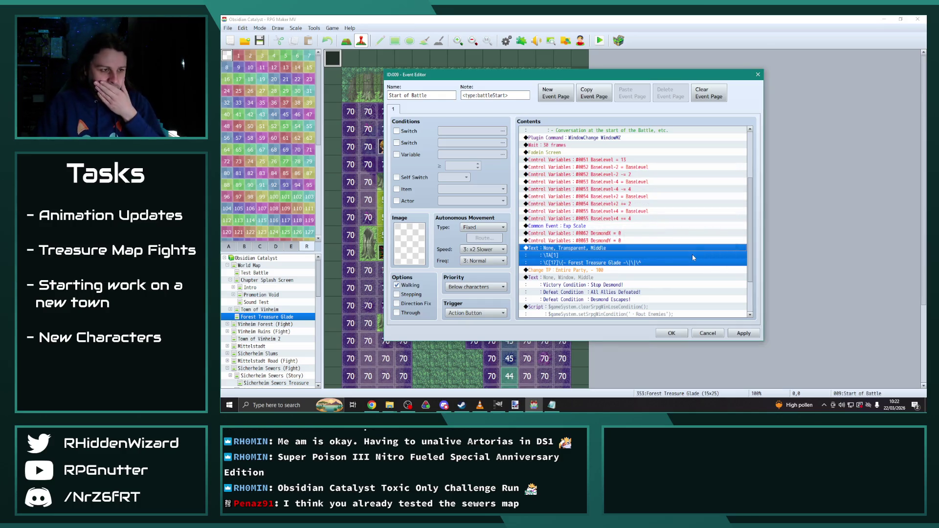
scroll(693, 258, down, 3)
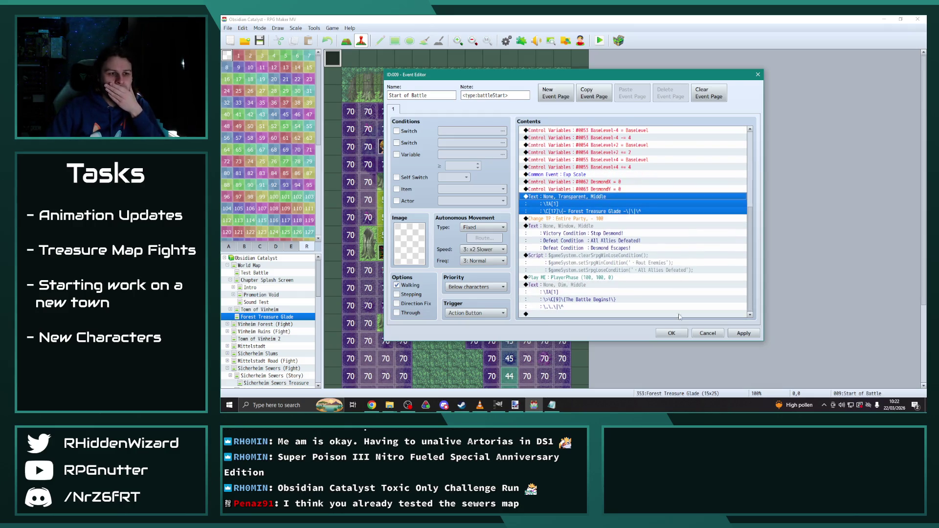
click(670, 335)
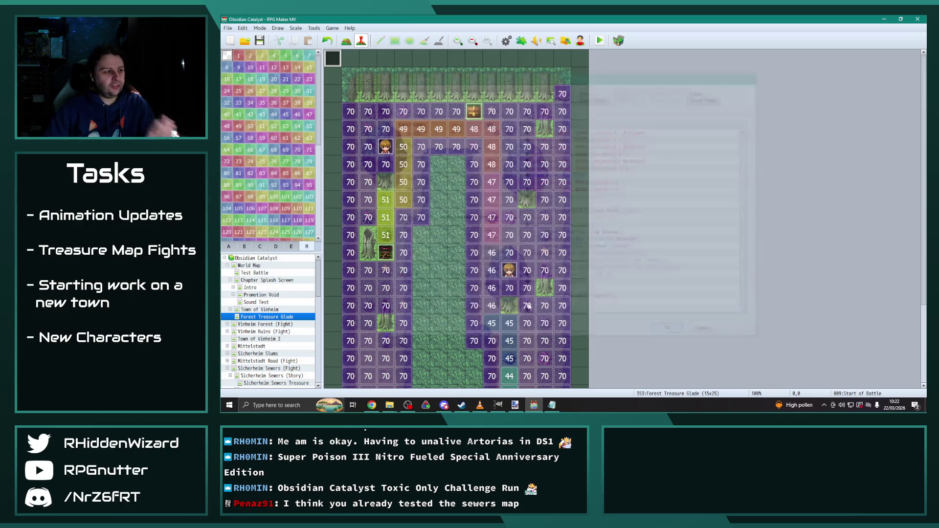
scroll(283, 313, down, 1)
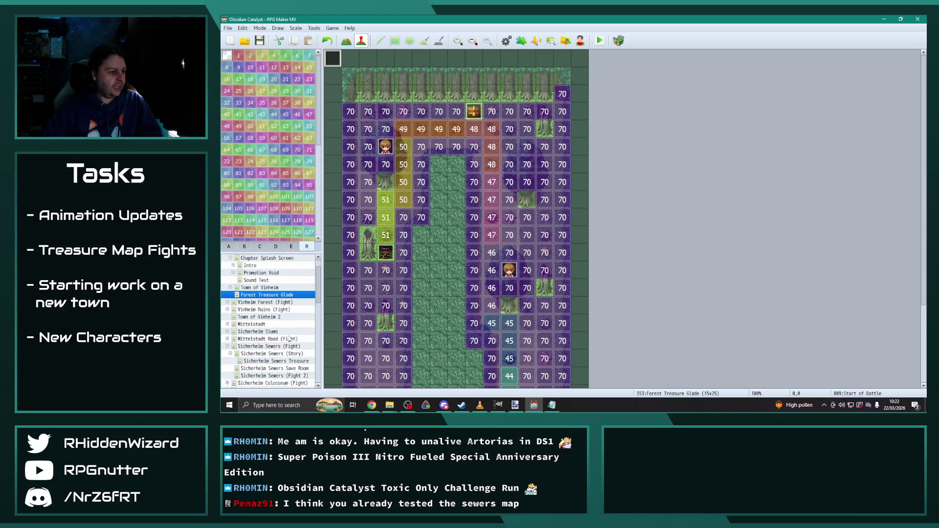
click(289, 361)
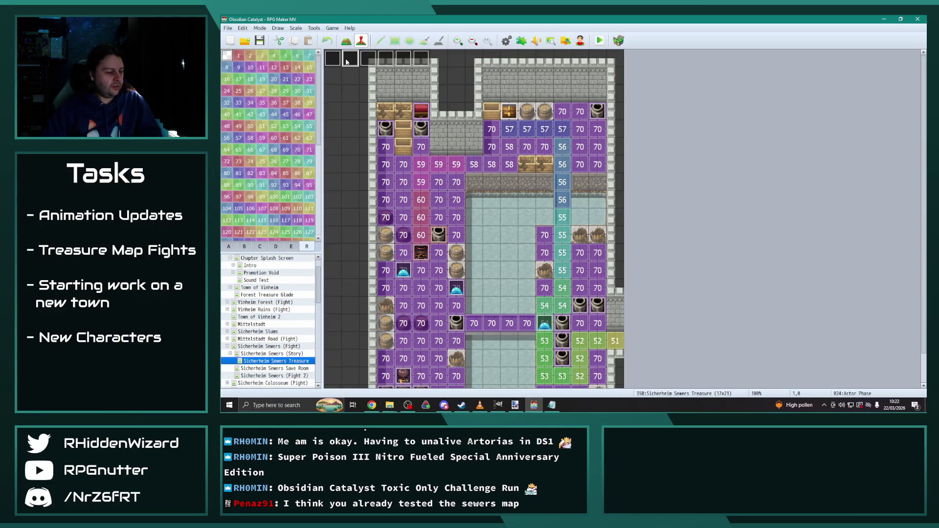
click(280, 296)
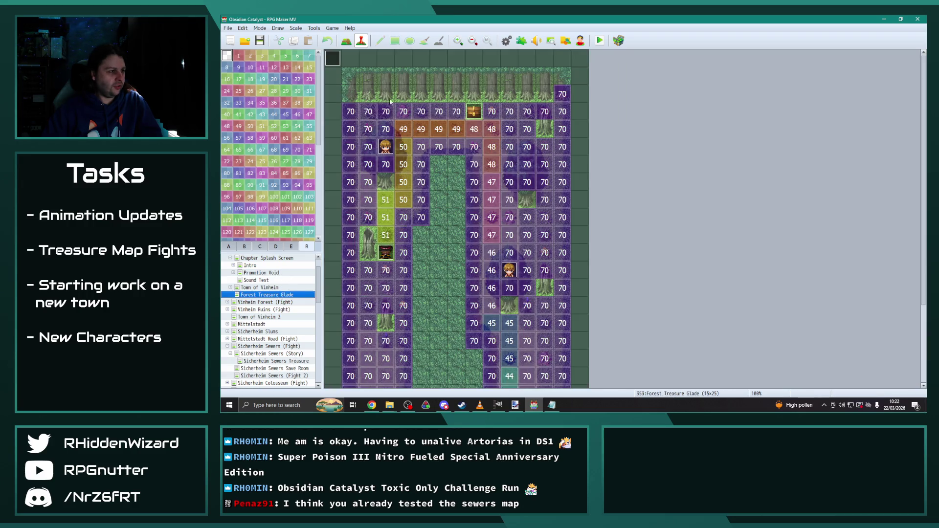
double_click(350, 60)
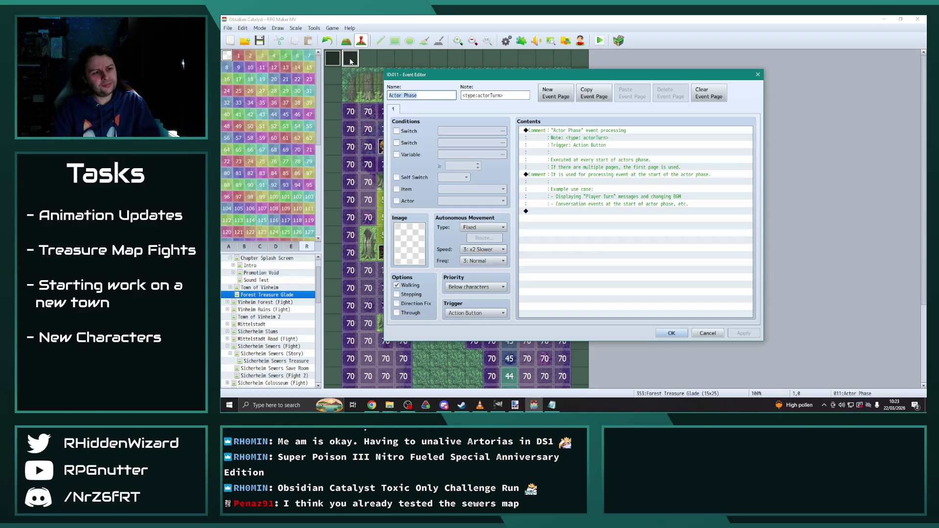
click(662, 334)
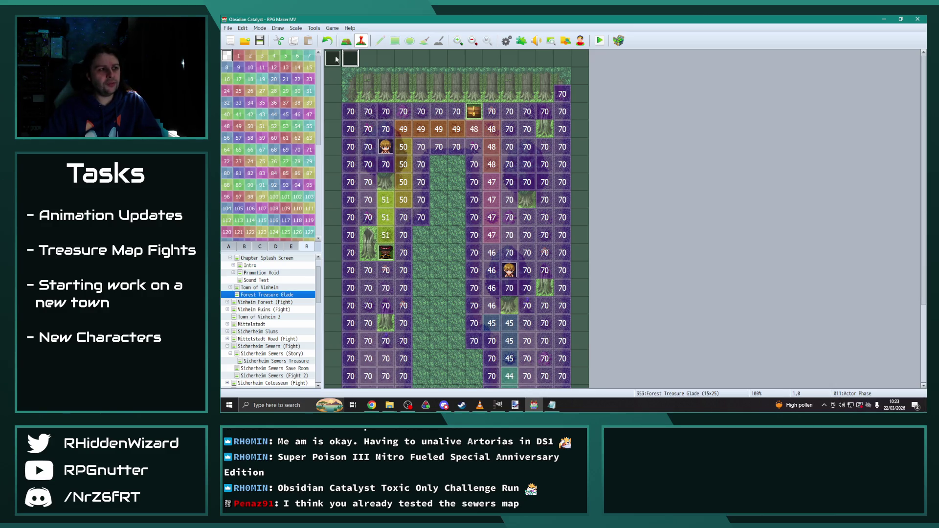
click(289, 362)
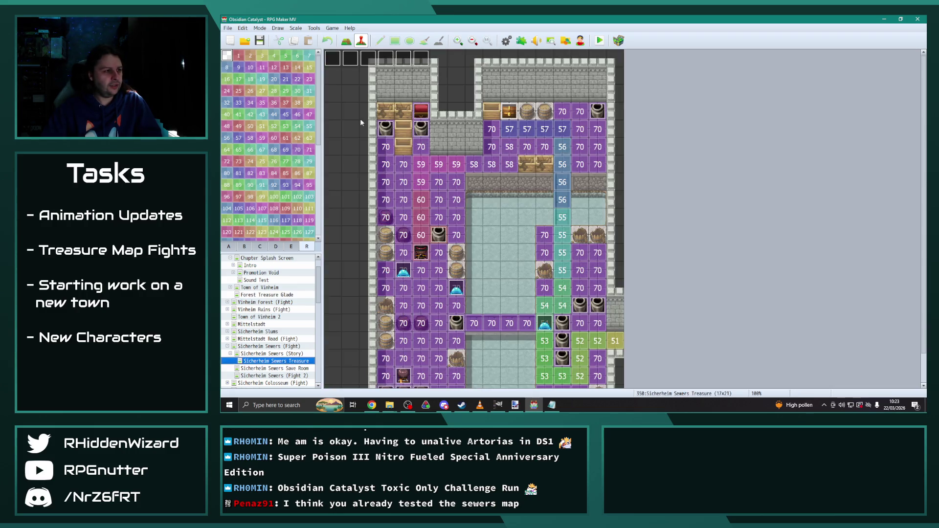
click(278, 295)
double_click(369, 59)
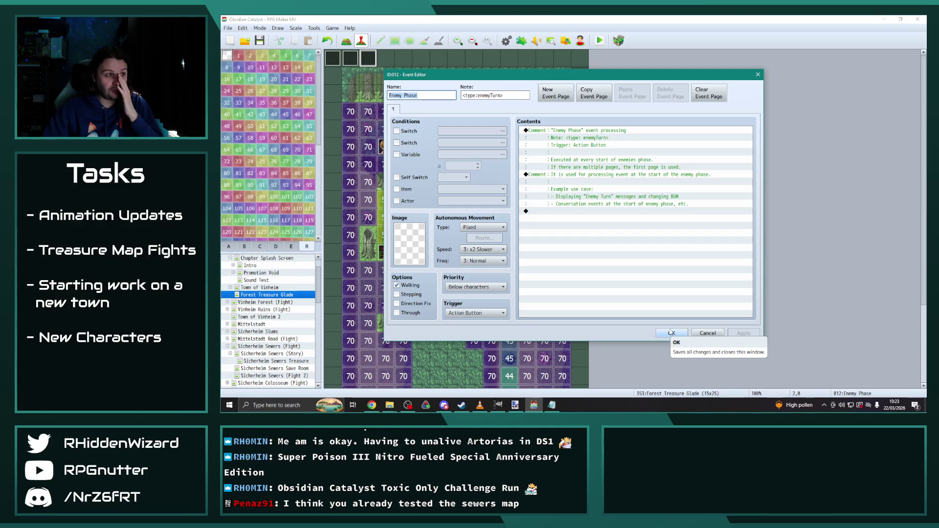
click(672, 333)
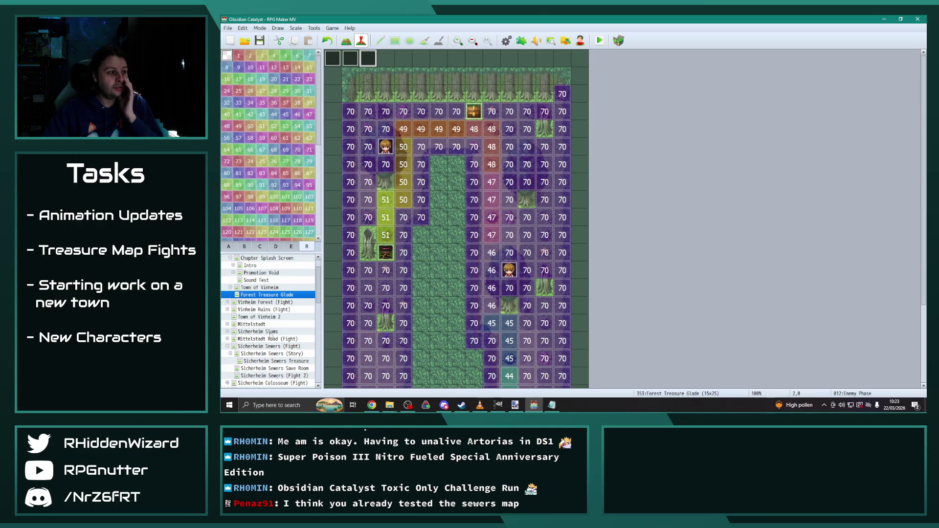
click(288, 361)
Review the sewers End of Turn event, then go to Forest Treasure Glade and check tile 8,4.
double_click(385, 59)
scroll(682, 271, down, 5)
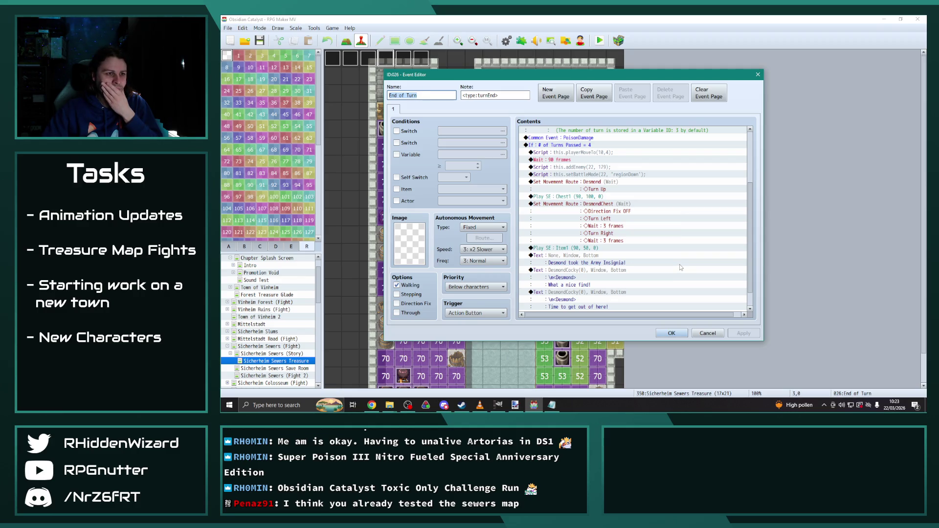
scroll(681, 266, down, 1)
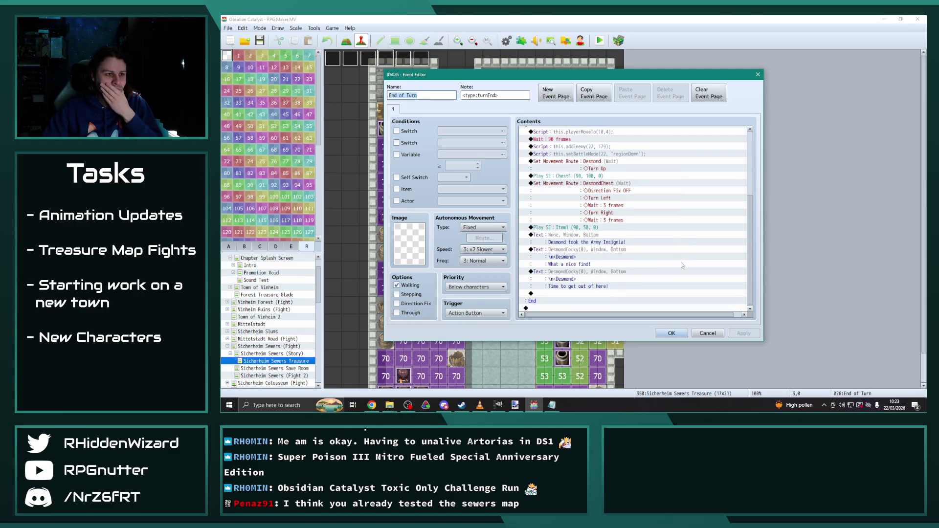
click(675, 333)
click(391, 59)
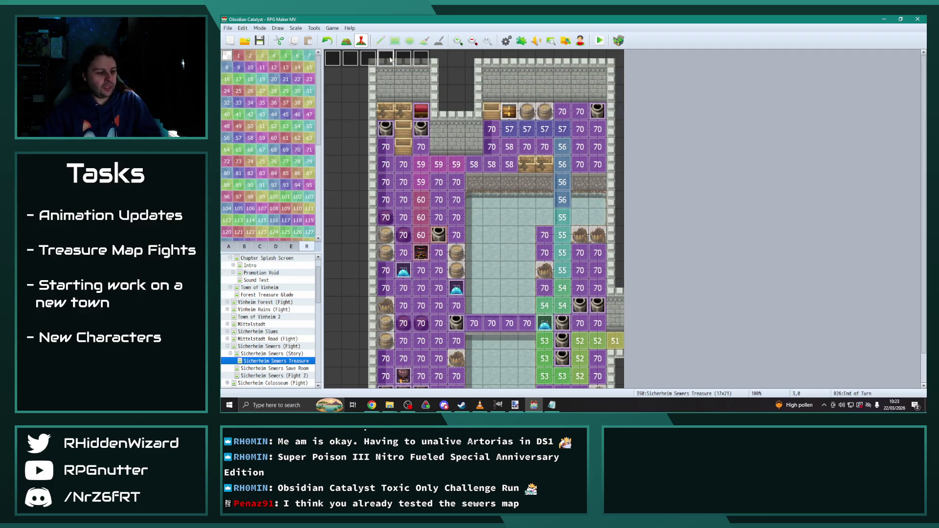
click(273, 294)
click(387, 59)
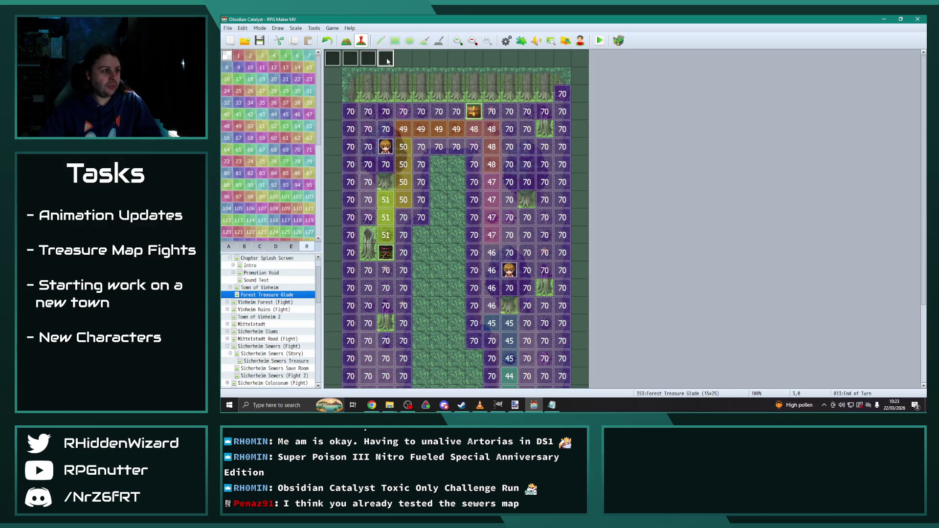
click(474, 129)
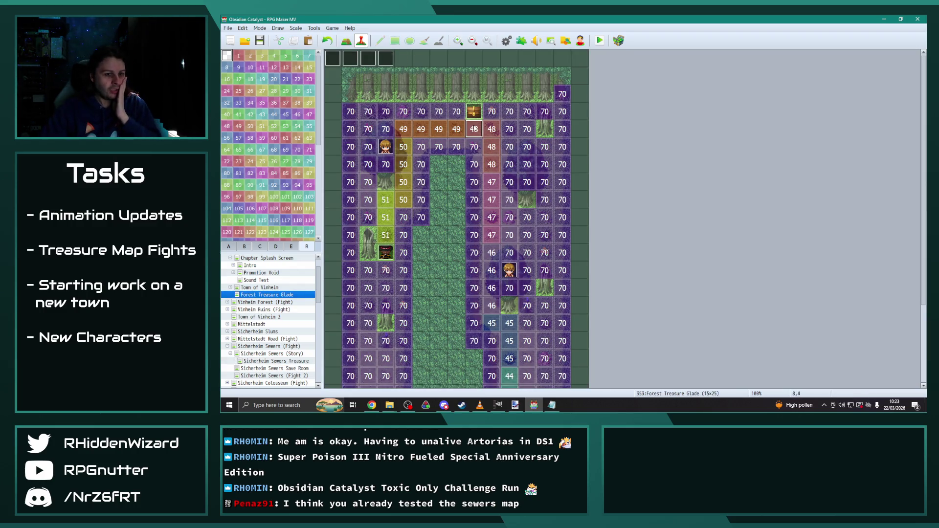
Change the forest End of Turn script to playerMoveTo(8,4) and save the event.
double_click(385, 58)
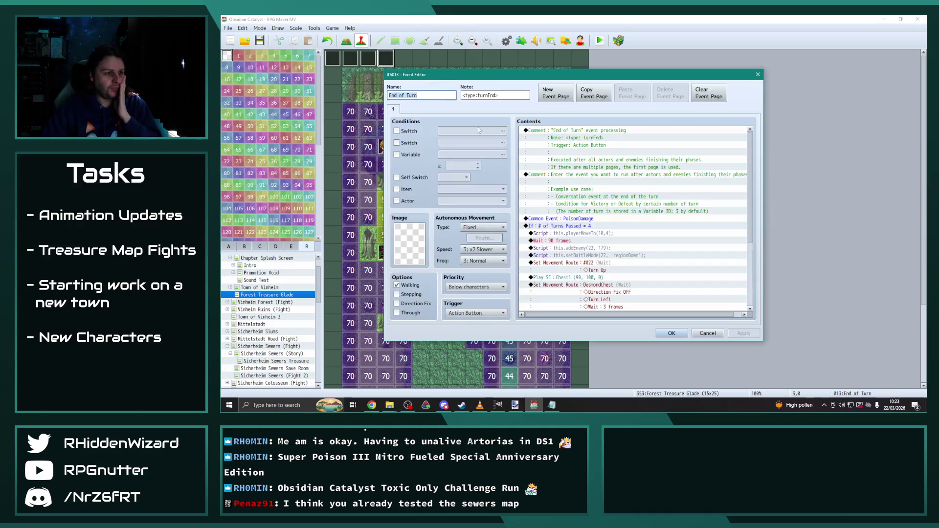
double_click(593, 234)
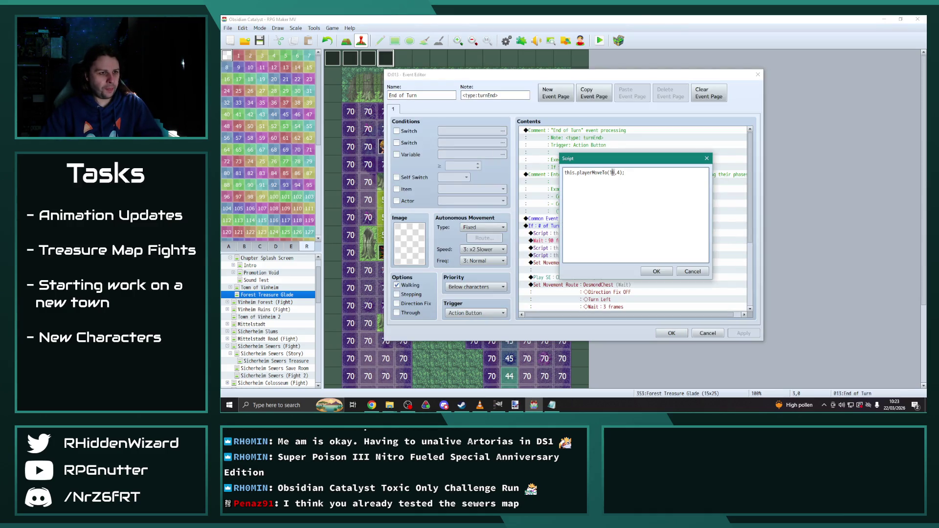
text(8)
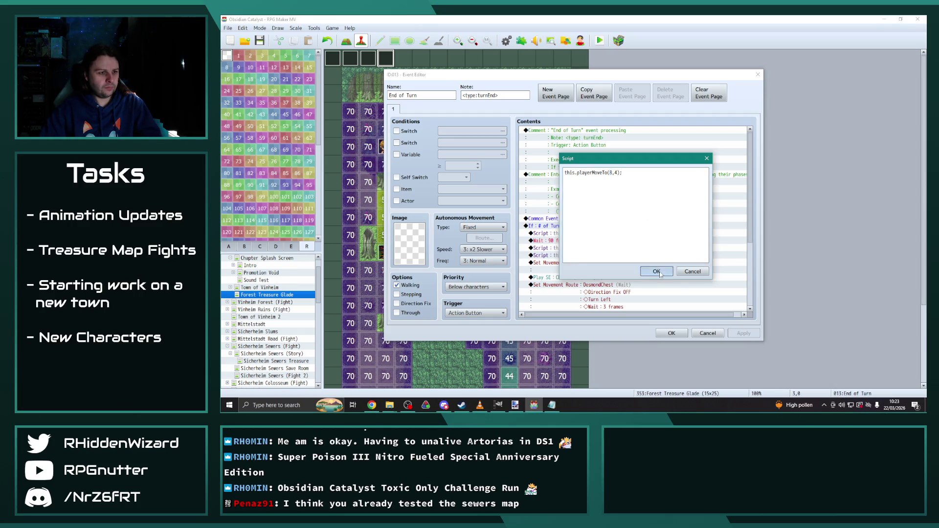
click(655, 271)
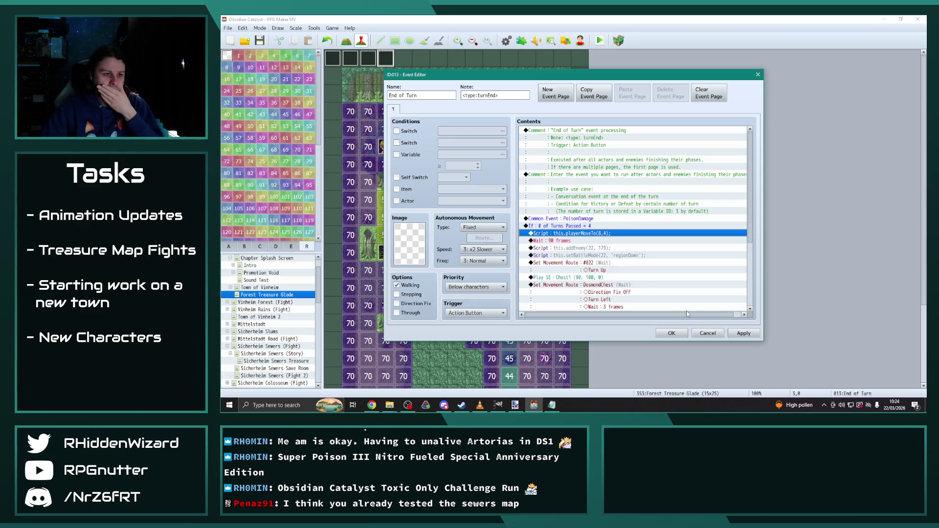
click(743, 333)
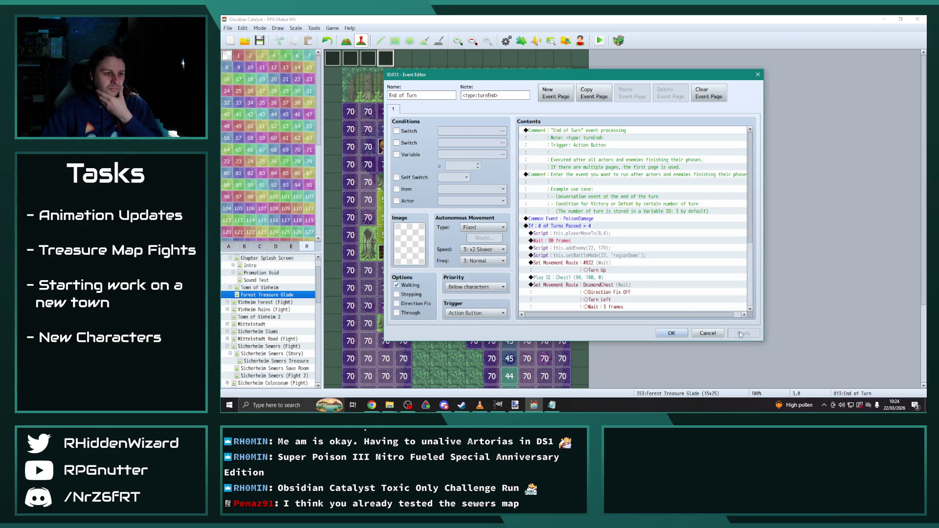
click(671, 332)
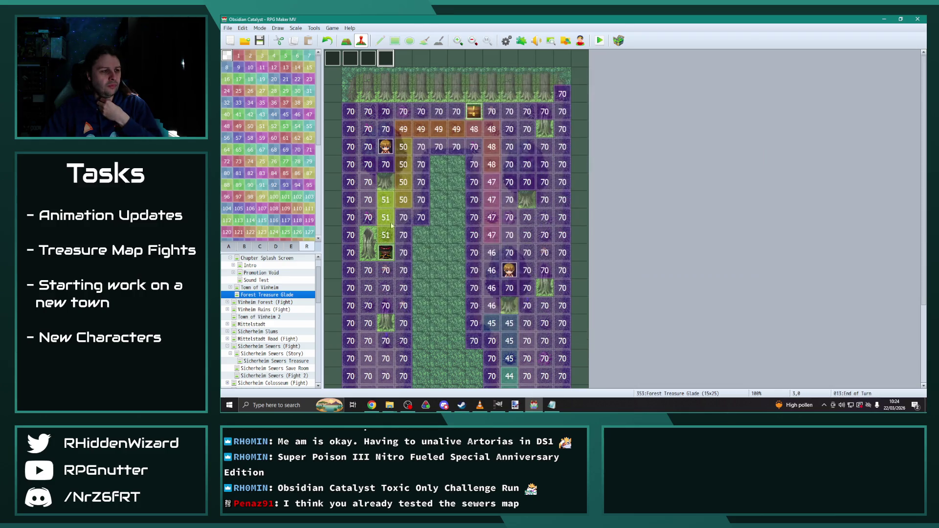
Check the Sicherheim Sewers Treasure map, return to Forest Treasure Glade, and open the database.
click(389, 258)
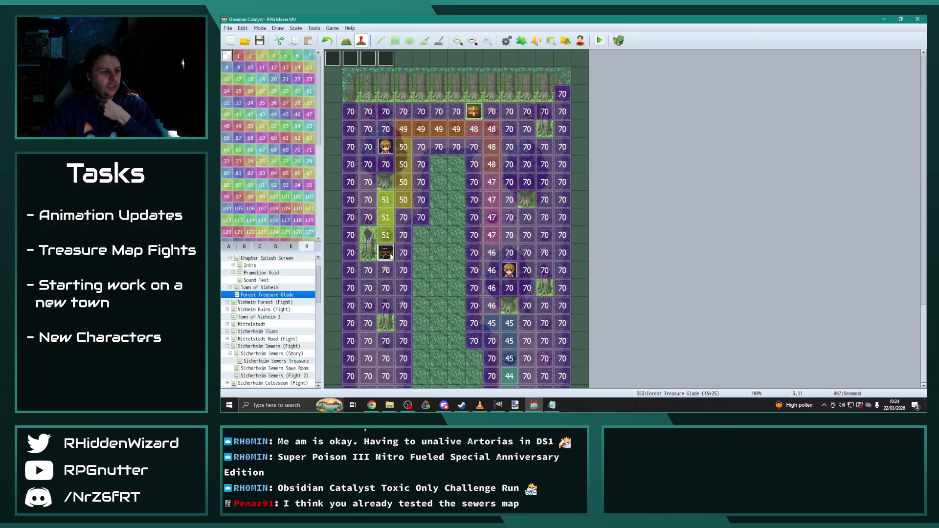
scroll(275, 299, up, 1)
scroll(287, 313, down, 2)
click(290, 354)
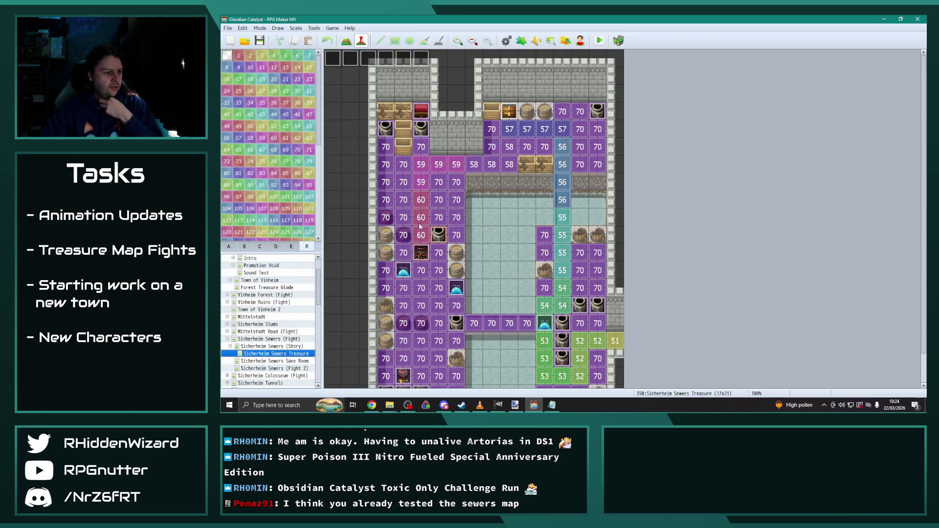
scroll(287, 344, up, 1)
click(282, 309)
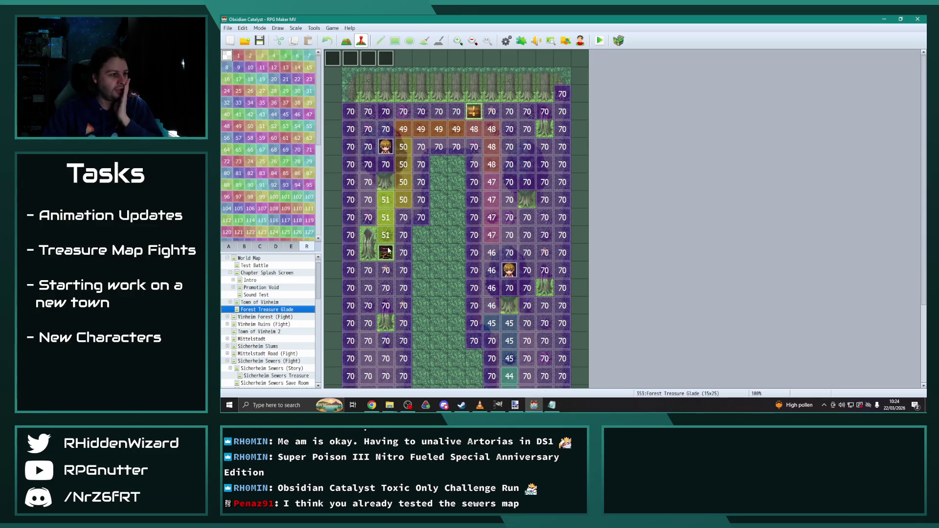
click(506, 41)
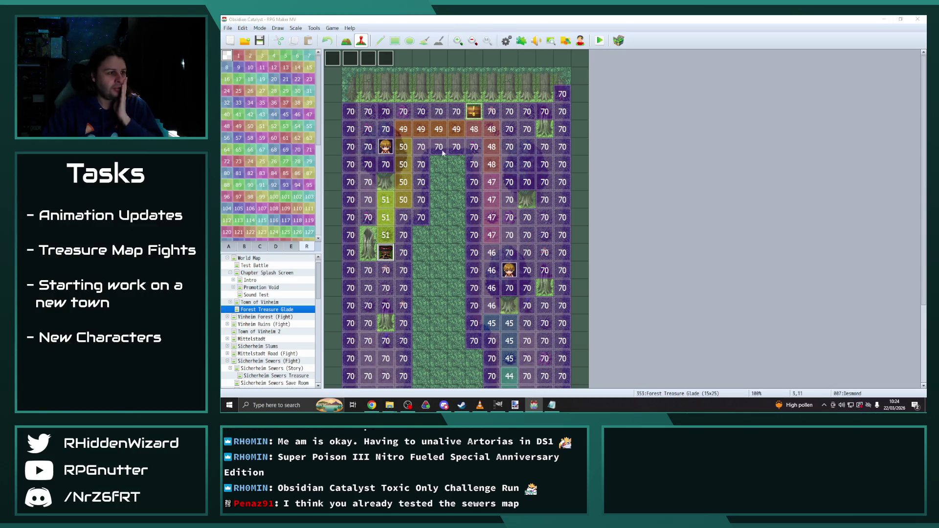
Compare enemies 0188 and 0189 Desmond, close the database, and reopen the End of Turn event.
drag(488, 188, 488, 296)
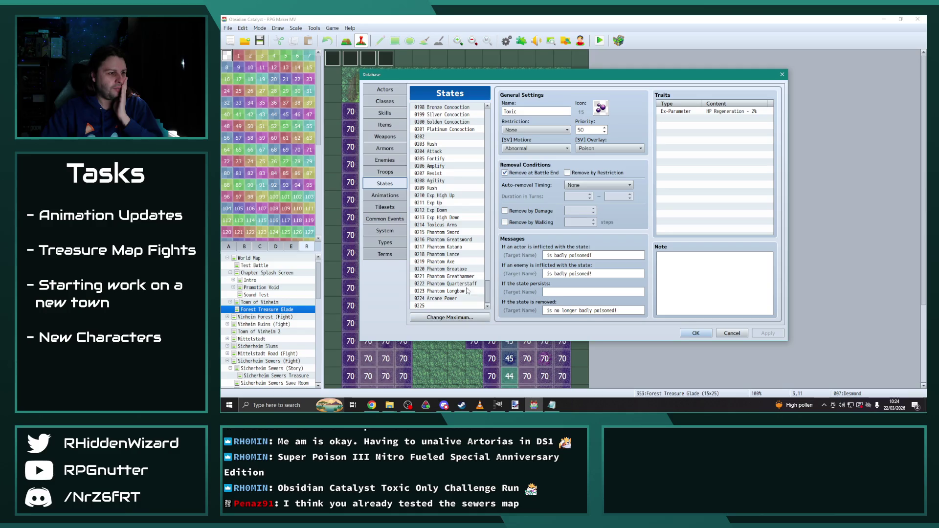
click(390, 157)
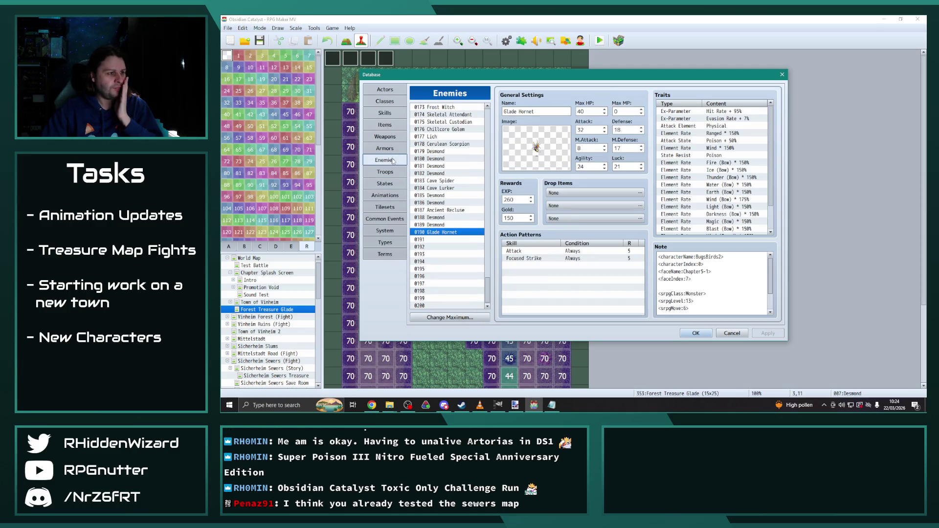
click(444, 218)
click(444, 225)
click(441, 218)
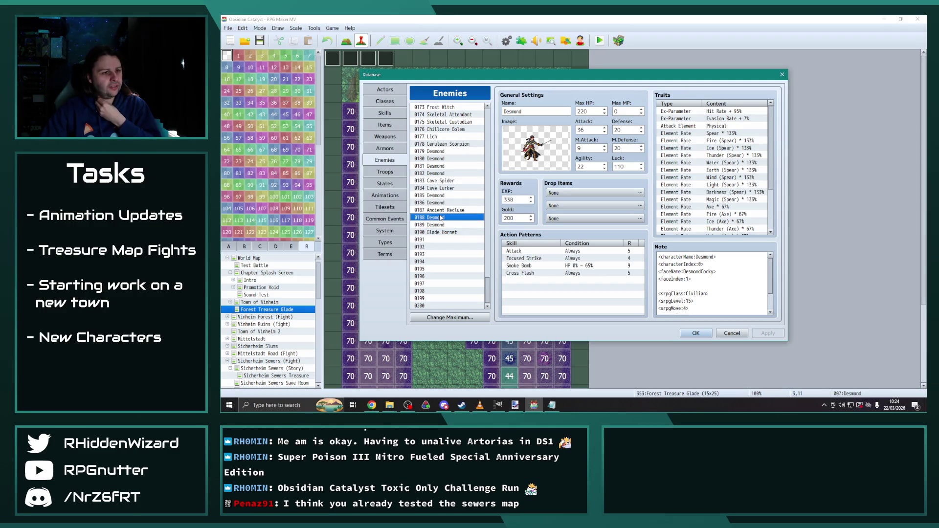
click(439, 225)
click(441, 218)
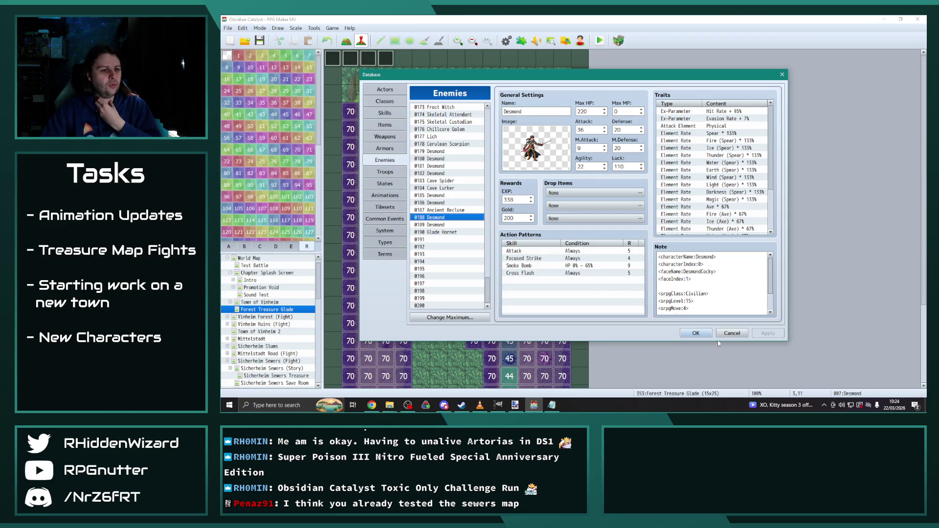
click(687, 333)
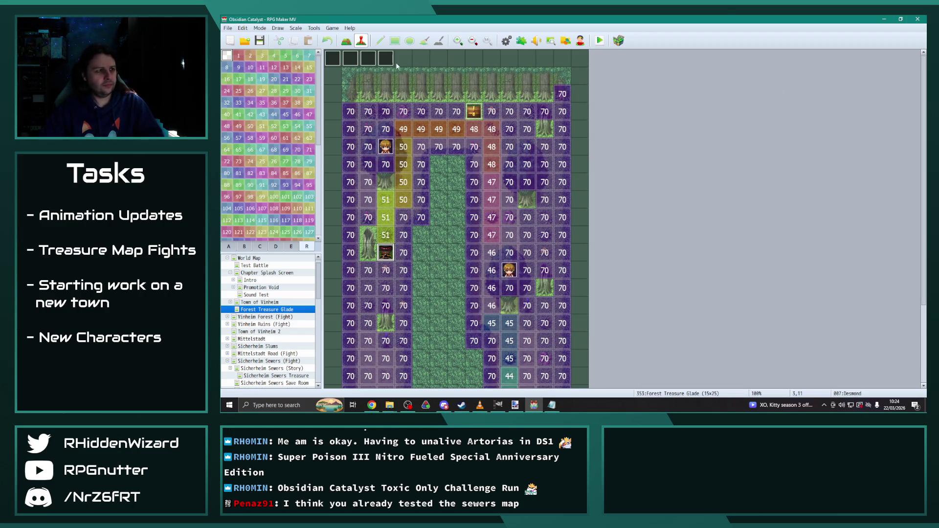
double_click(385, 58)
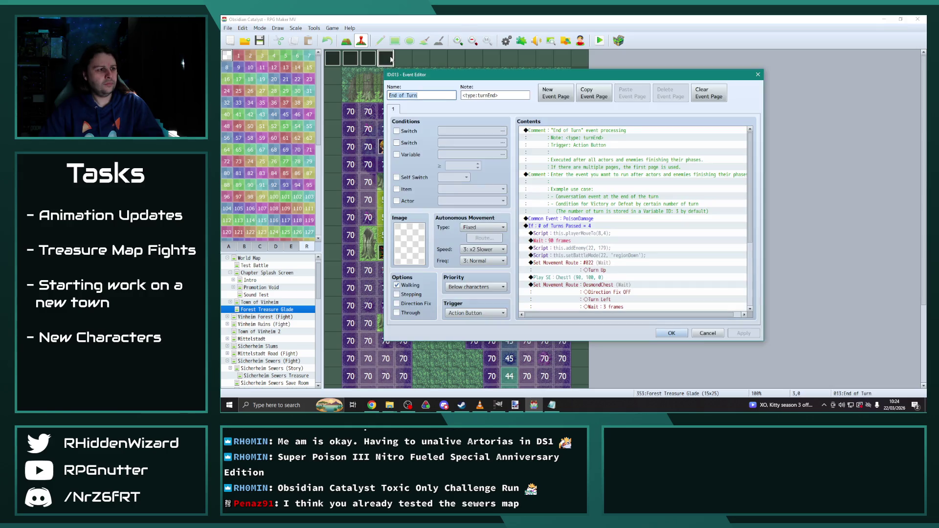
Change the scripts to addEnemy(7, 188) and setBattleMode with 7 instead of 22.
double_click(597, 249)
double_click(603, 173)
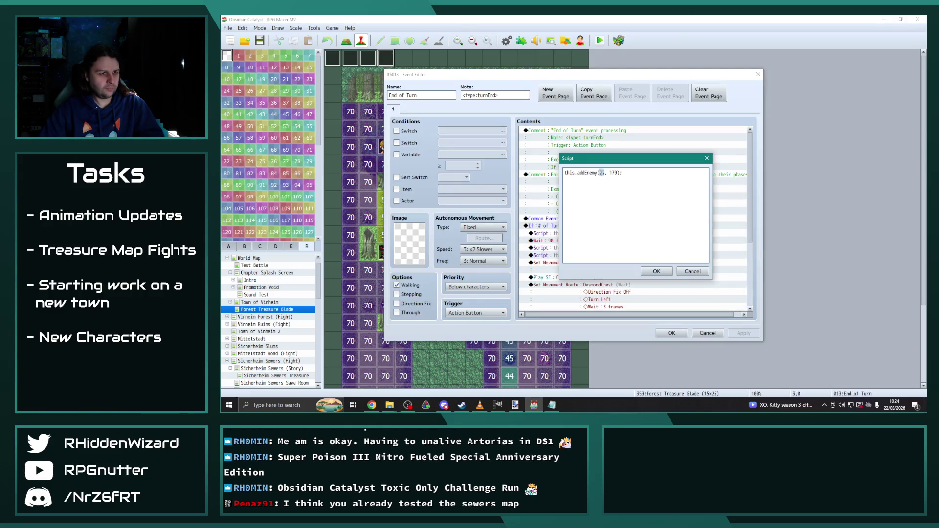
text(7, 1)
text(88)
click(657, 272)
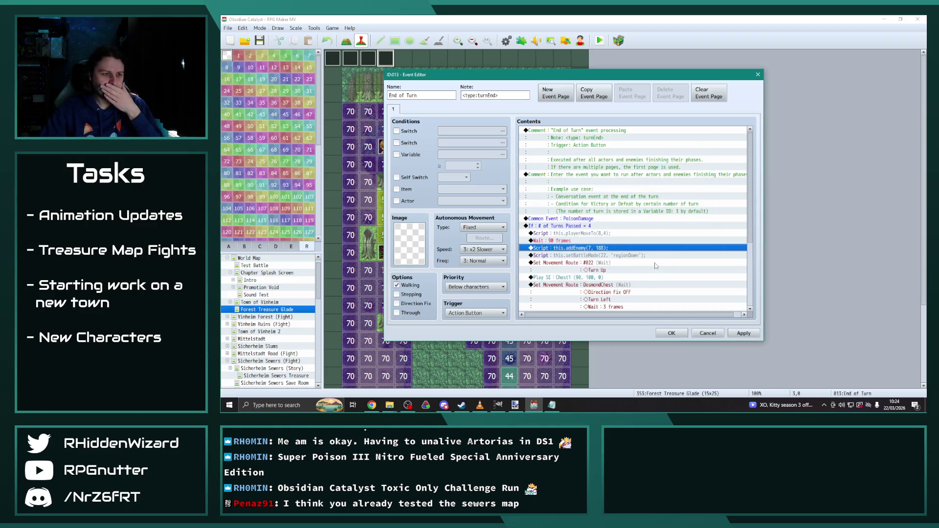
scroll(653, 262, down, 2)
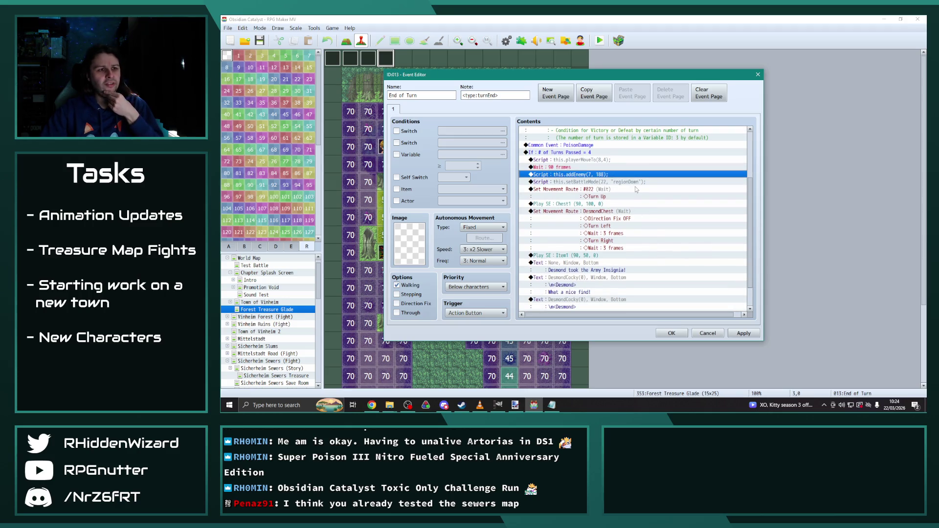
double_click(623, 183)
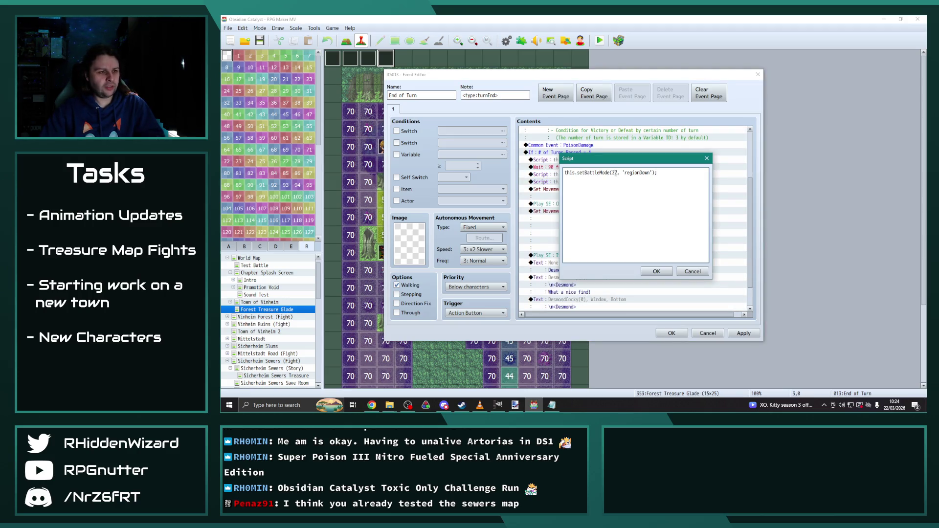
double_click(615, 173)
text(7)
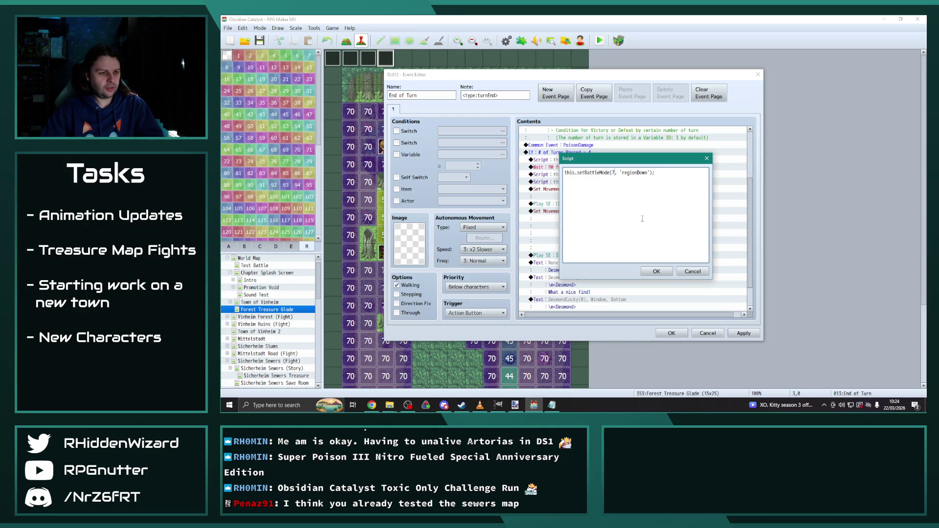
click(657, 274)
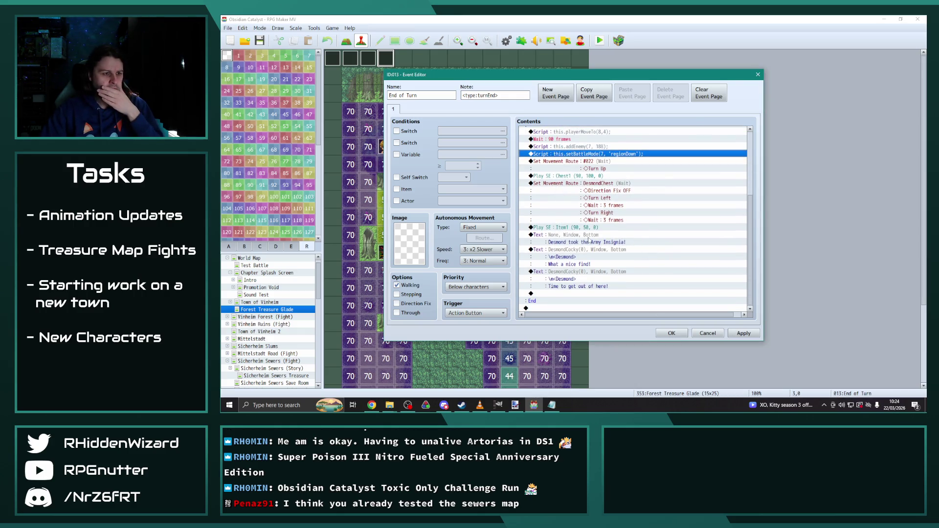
Replace Army Insignia with Cloak of Vitality in Desmond's message and save the event.
double_click(593, 242)
drag(655, 195, 621, 195)
key(BackSpace)
text(Cloak of )
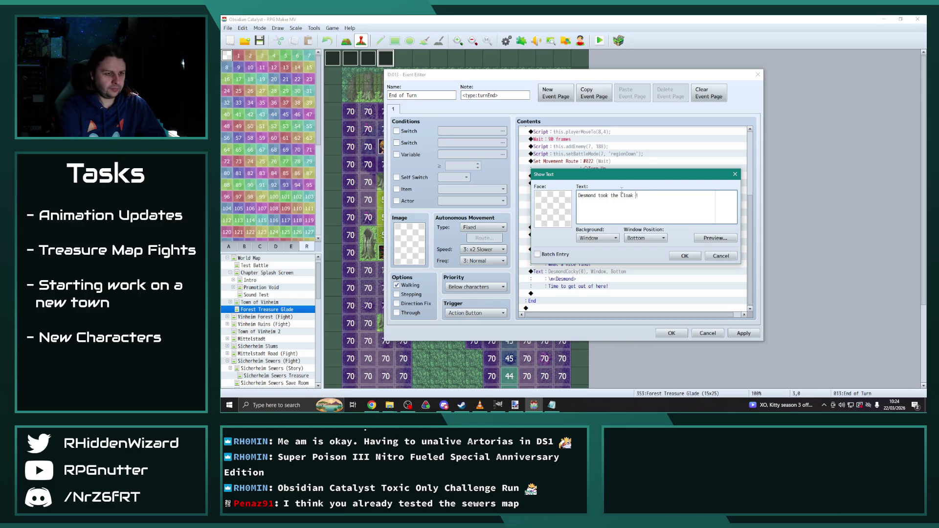
text(Vitality)
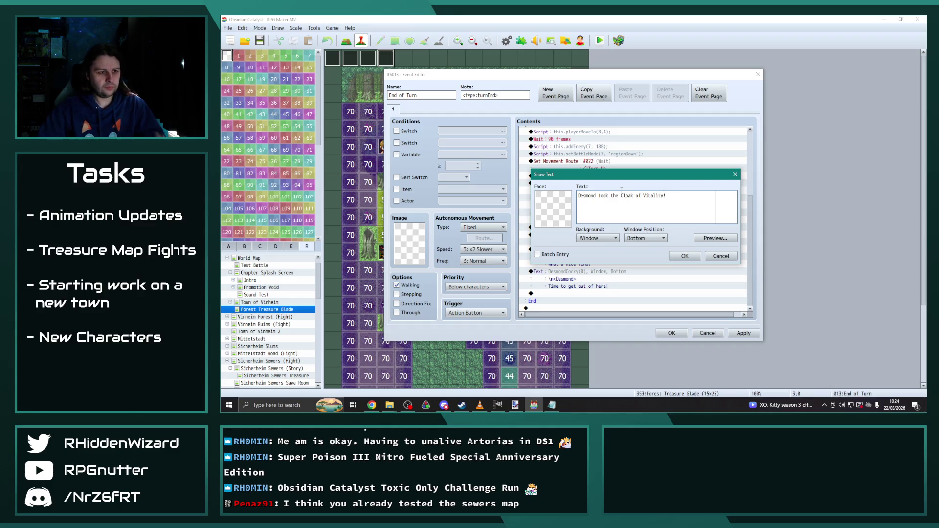
click(685, 256)
click(743, 333)
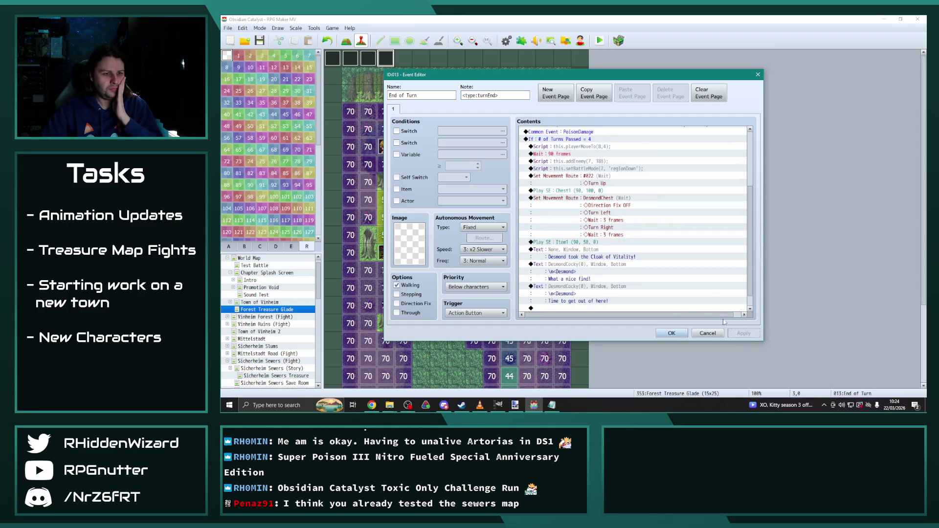
click(668, 333)
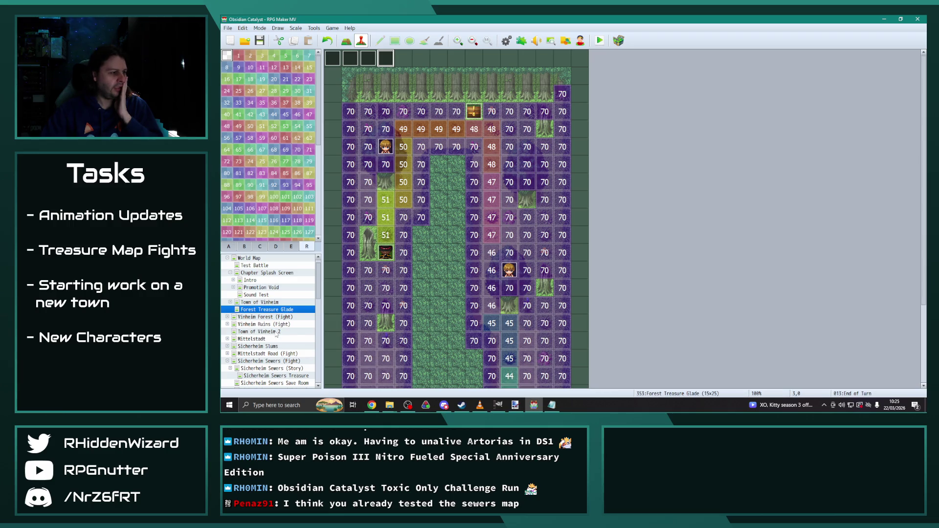
Open the Sicherheim Sewers Treasure map's Pre-Action event.
scroll(278, 324, up, 1)
scroll(274, 304, down, 5)
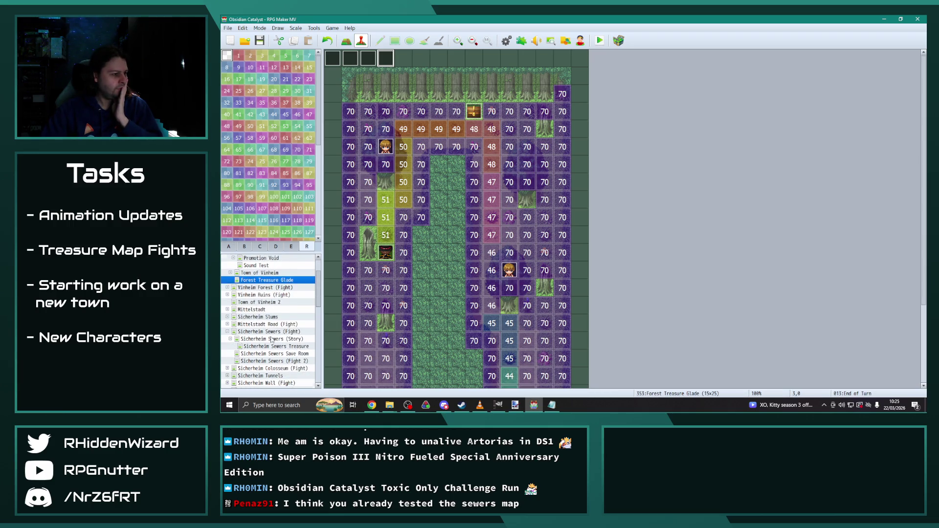
click(284, 346)
double_click(408, 62)
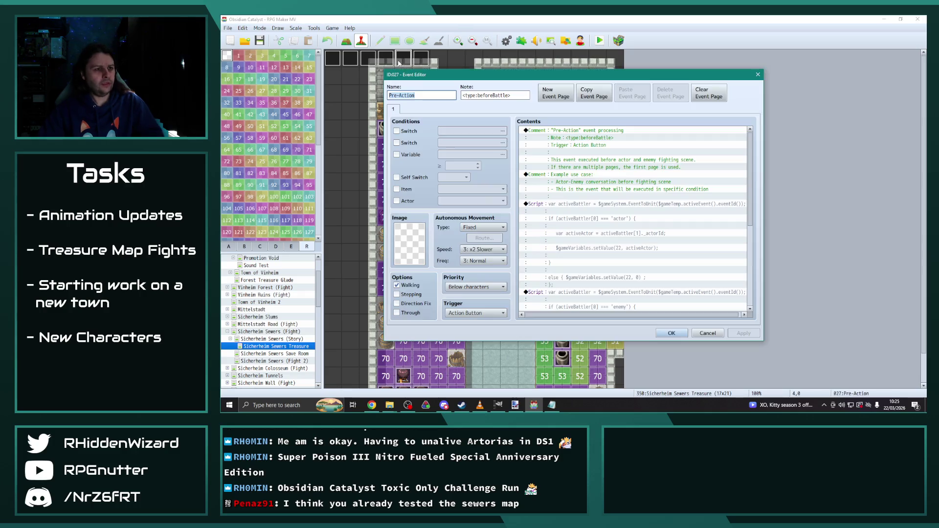
Close the sewers event and open the Forest Treasure Glade Pre-Action event.
key(Escape)
click(400, 73)
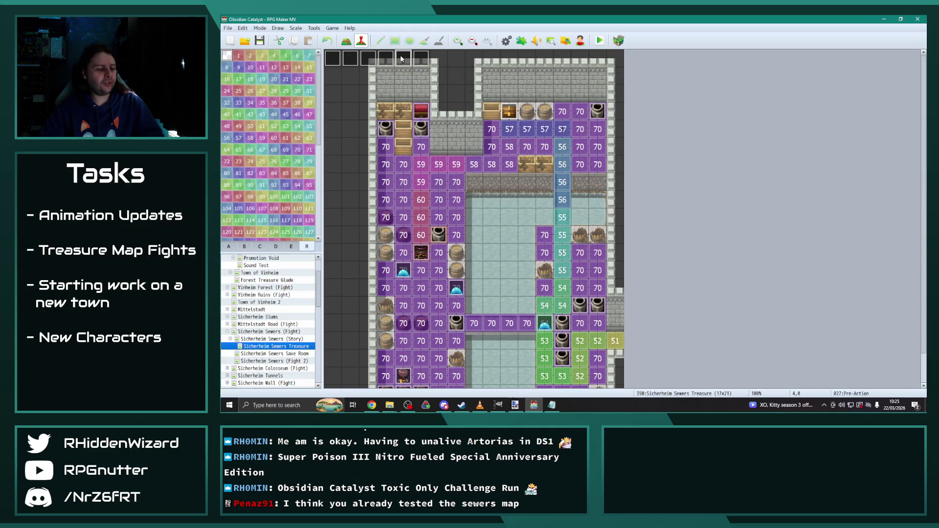
scroll(285, 338, up, 2)
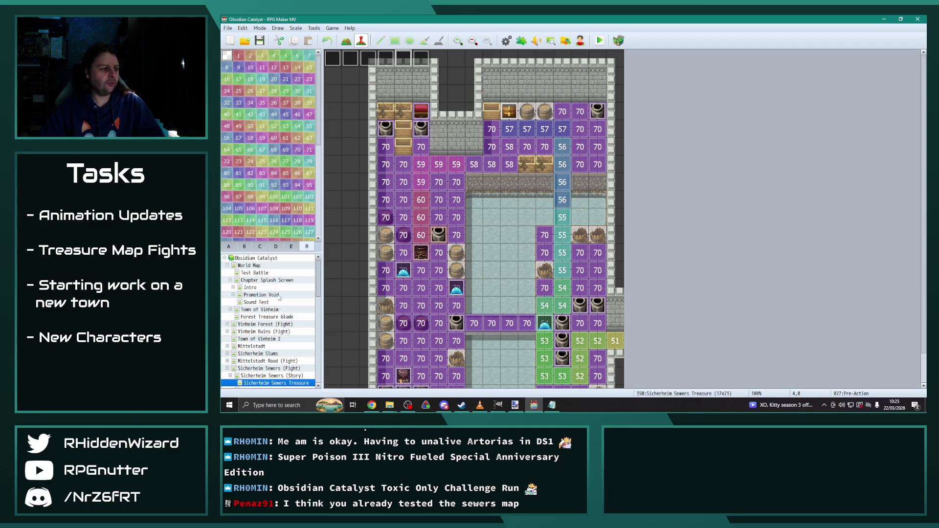
click(272, 317)
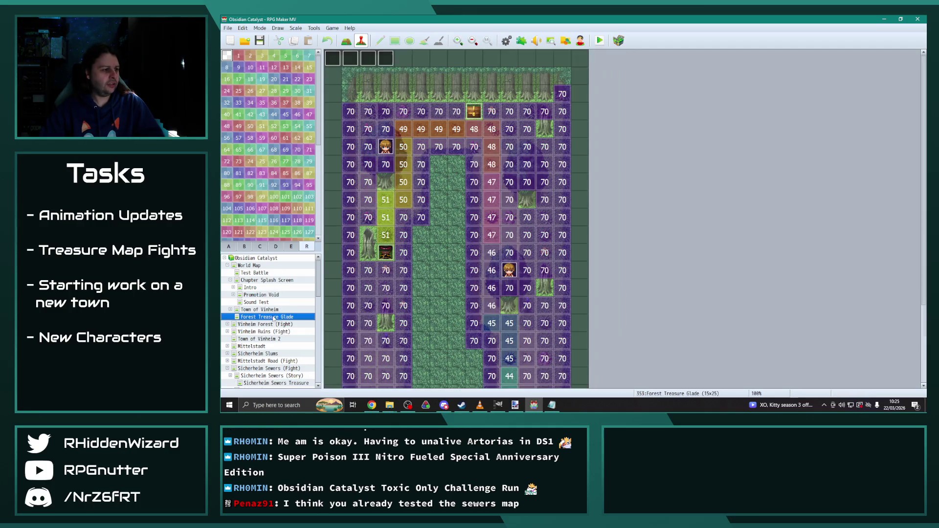
double_click(403, 61)
Scroll through the glade's Pre-Action battle-music logic, then close the event.
scroll(692, 248, down, 3)
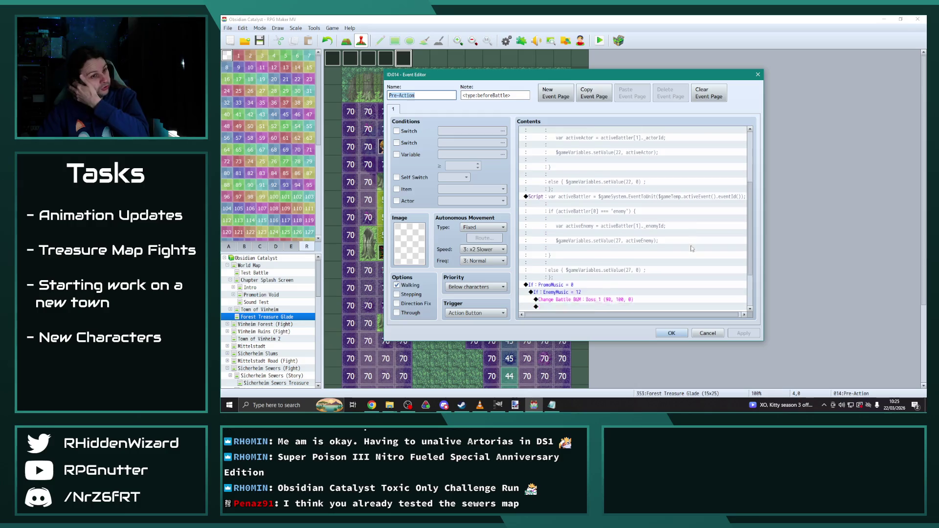
scroll(691, 251, up, 4)
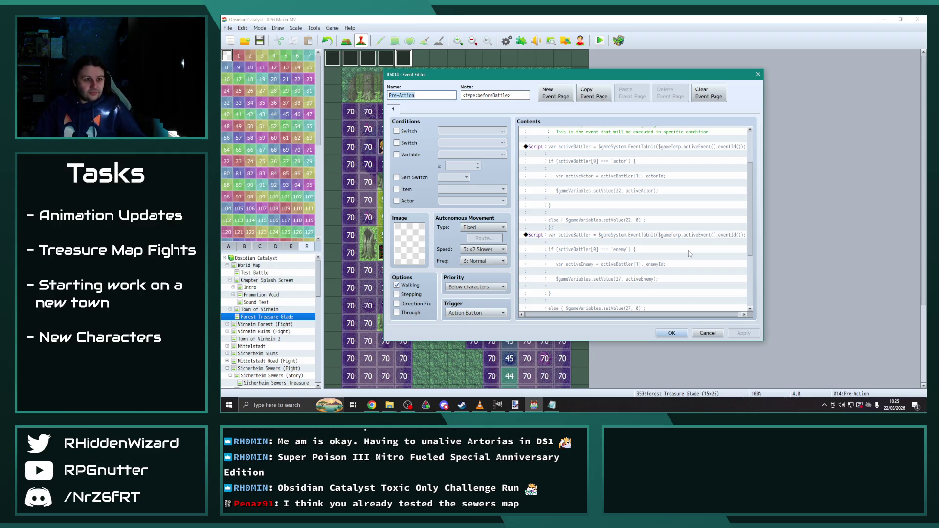
scroll(688, 251, down, 3)
scroll(682, 238, down, 2)
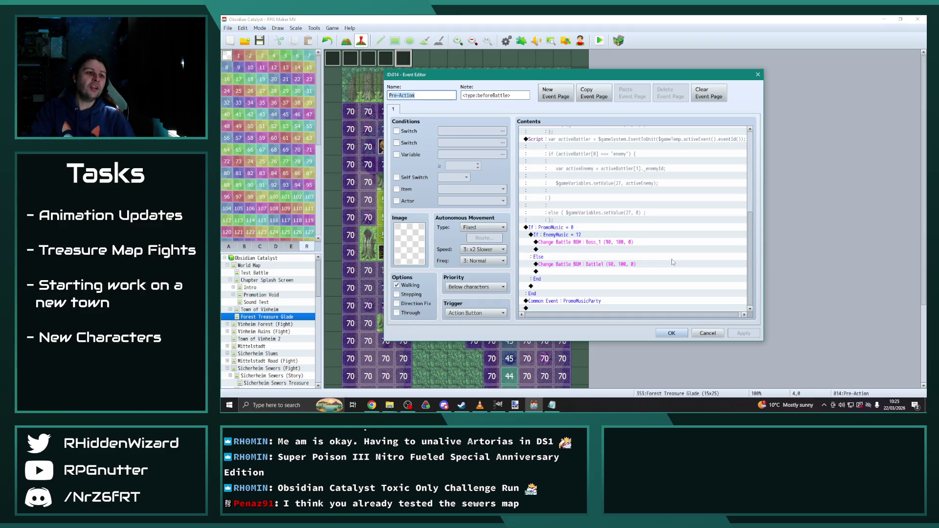
scroll(665, 249, up, 1)
scroll(665, 249, up, 4)
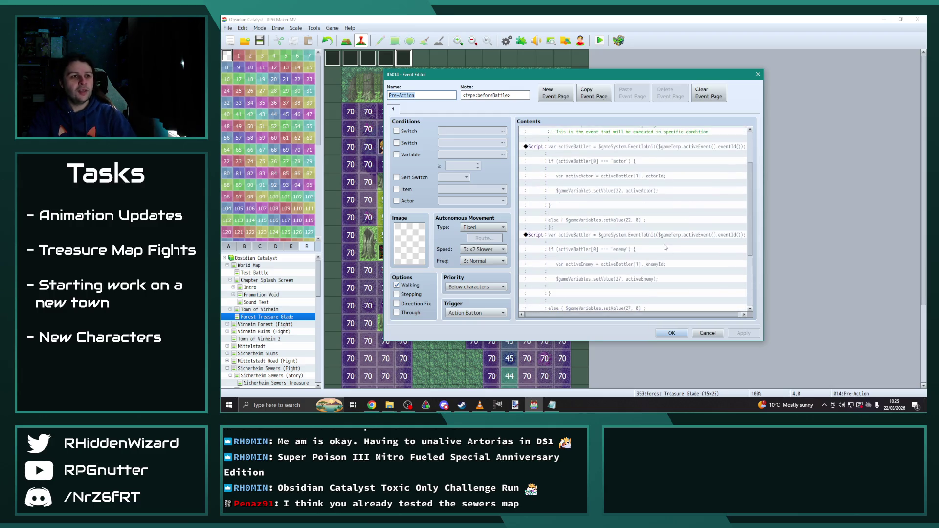
scroll(640, 235, down, 4)
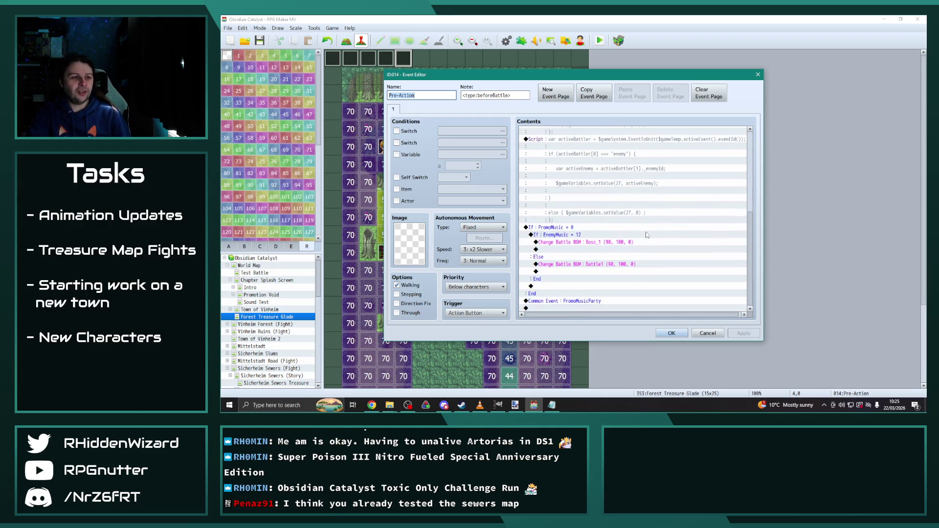
scroll(618, 243, up, 2)
scroll(618, 243, down, 2)
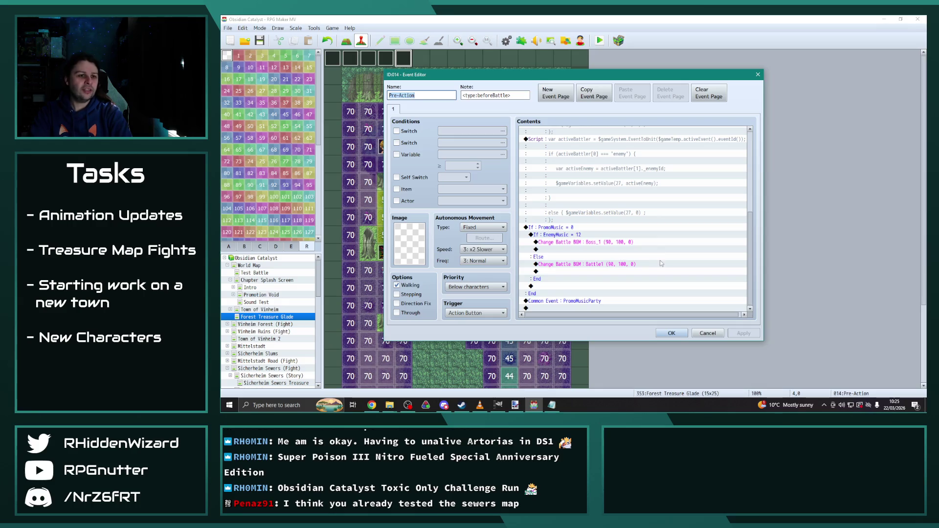
scroll(754, 235, up, 3)
scroll(759, 249, down, 3)
click(671, 333)
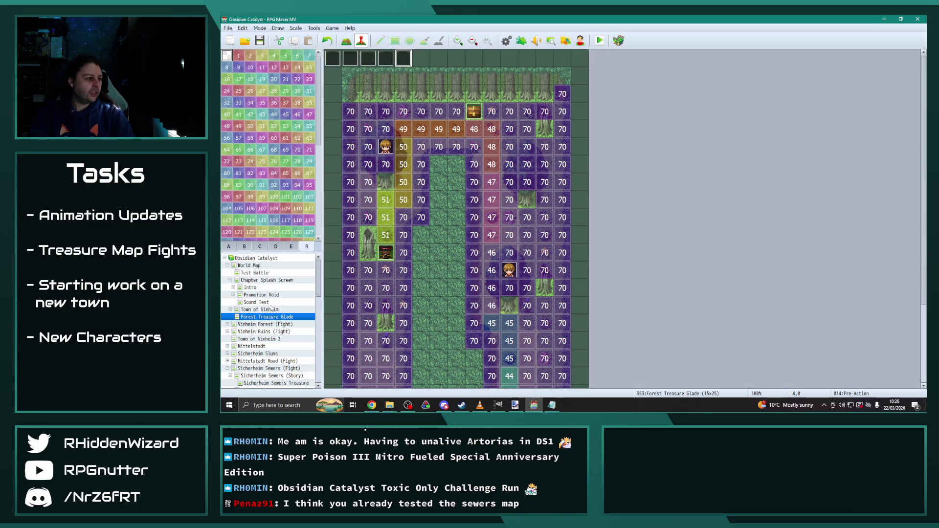
scroll(279, 345, down, 2)
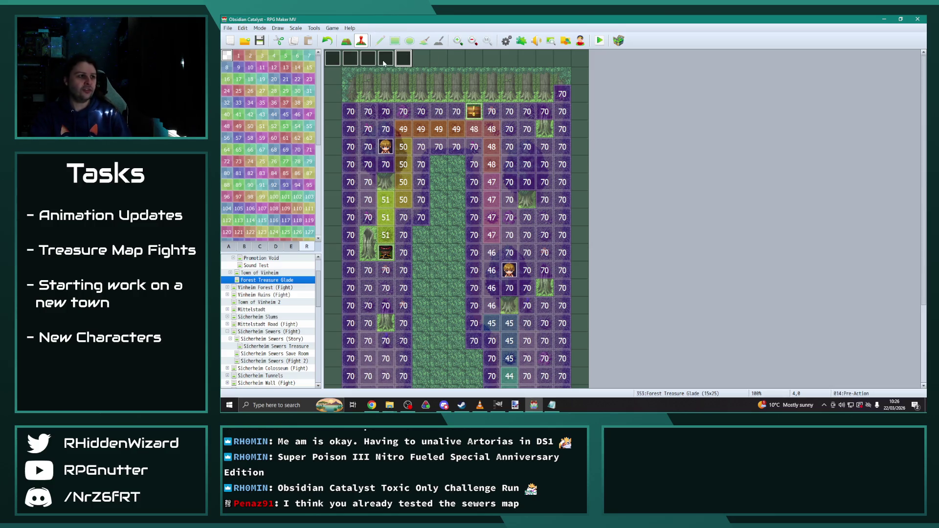
click(288, 346)
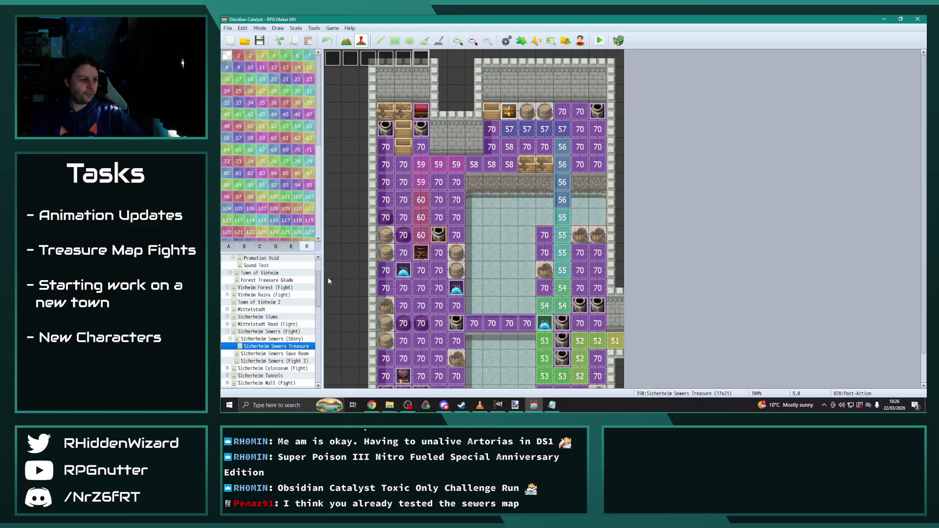
click(293, 279)
double_click(425, 60)
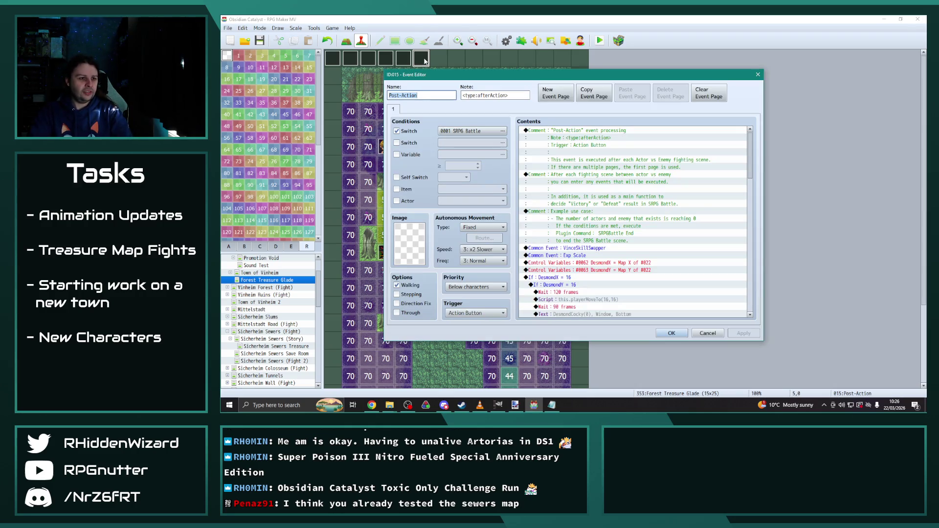
scroll(696, 261, down, 2)
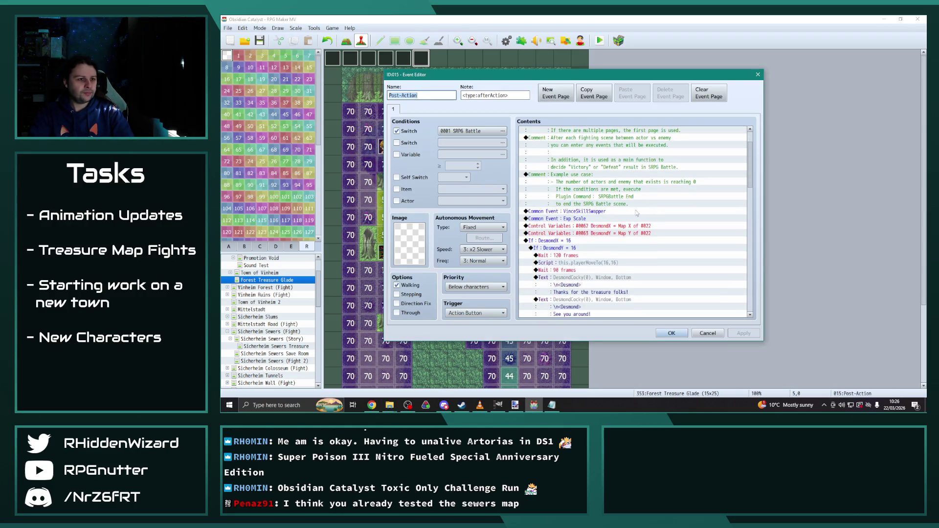
scroll(691, 255, down, 8)
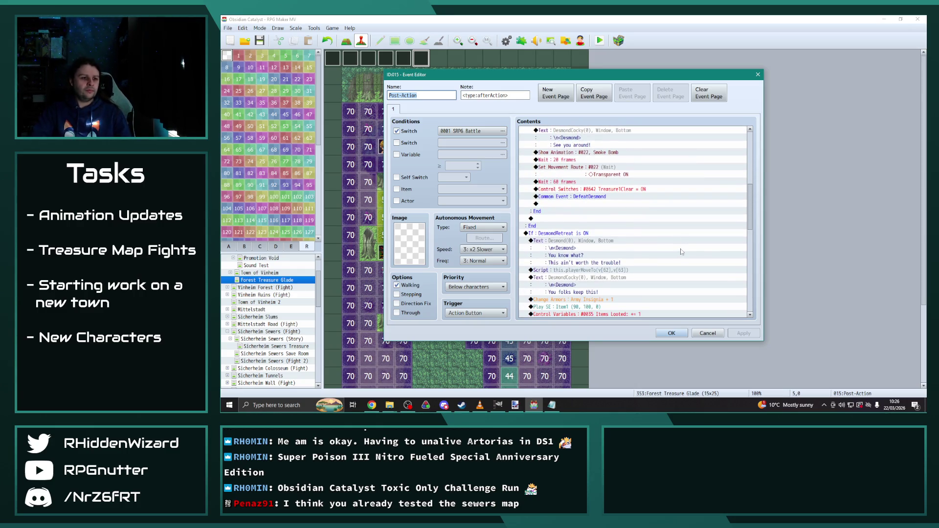
scroll(687, 230, down, 10)
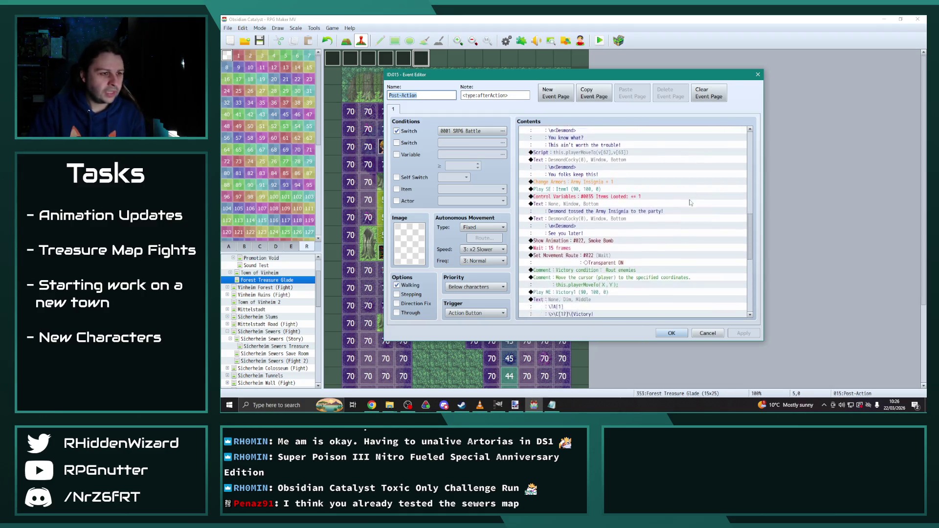
scroll(690, 198, down, 5)
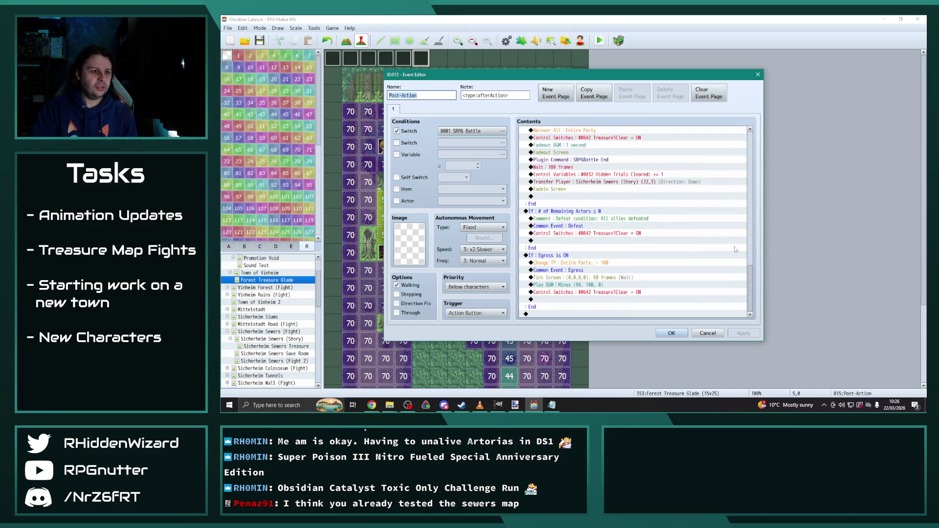
drag(749, 297, 749, 132)
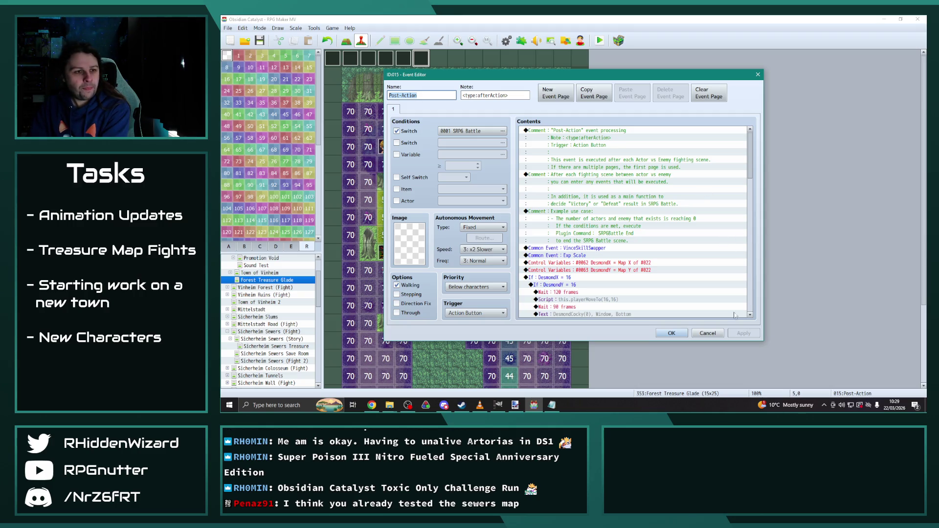
Close Post-Action, check a tile's coordinates, and return the map to event view.
click(672, 333)
scroll(516, 310, up, 5)
click(513, 381)
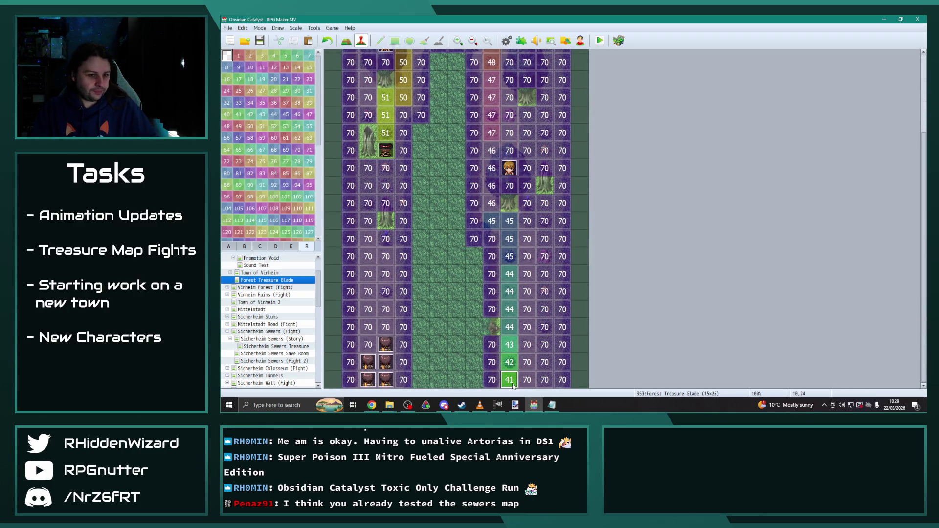
click(506, 41)
key(Escape)
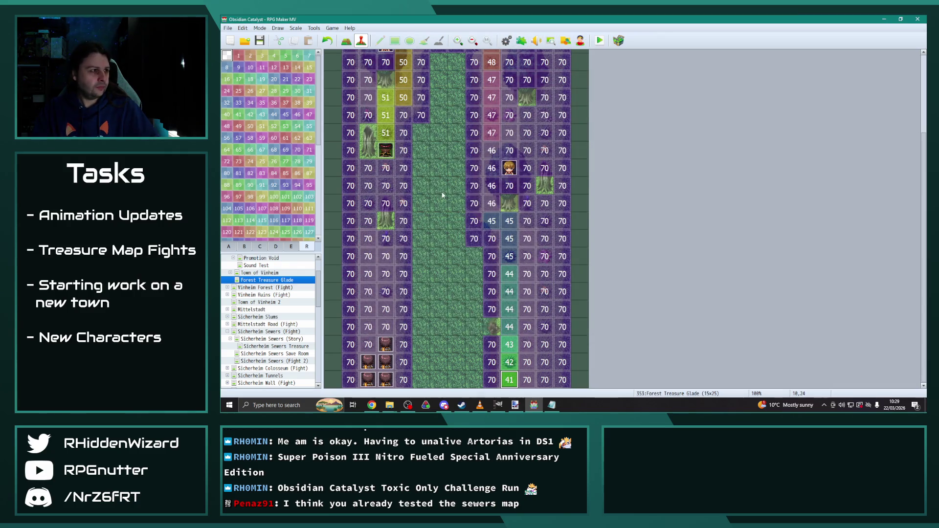
scroll(440, 196, up, 3)
key(F6)
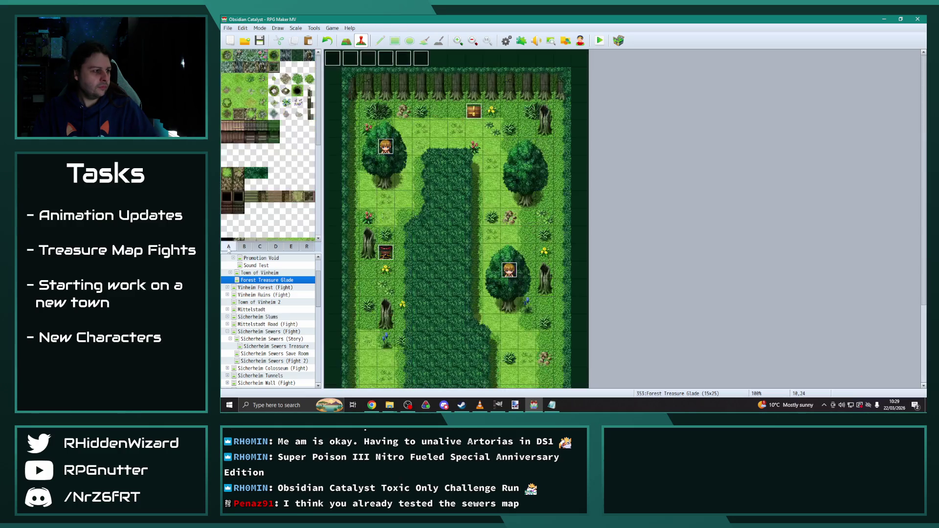
In Post-Action, change the DesmondX condition from 16 to 10 and the move script to playerMoveTo(10,24).
double_click(420, 58)
scroll(630, 270, down, 3)
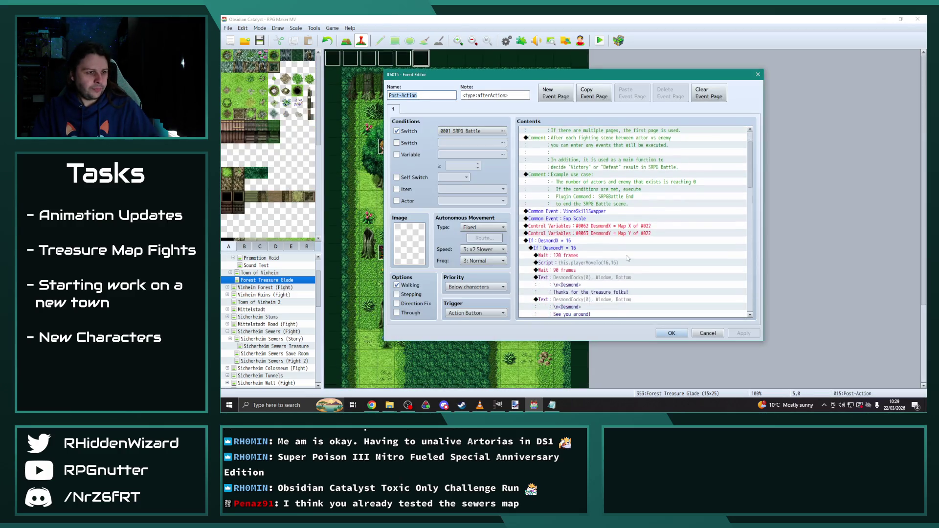
double_click(561, 211)
double_click(652, 197)
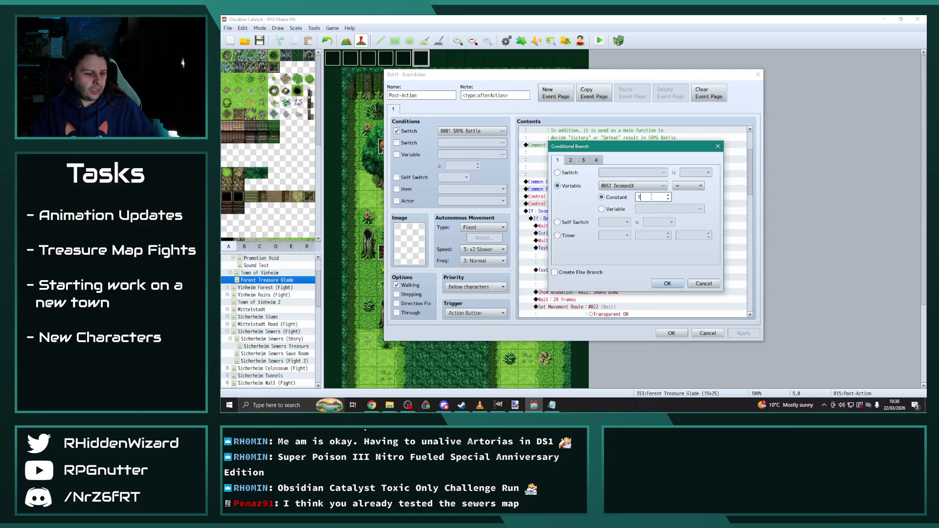
click(668, 283)
double_click(656, 231)
click(657, 271)
scroll(663, 251, down, 3)
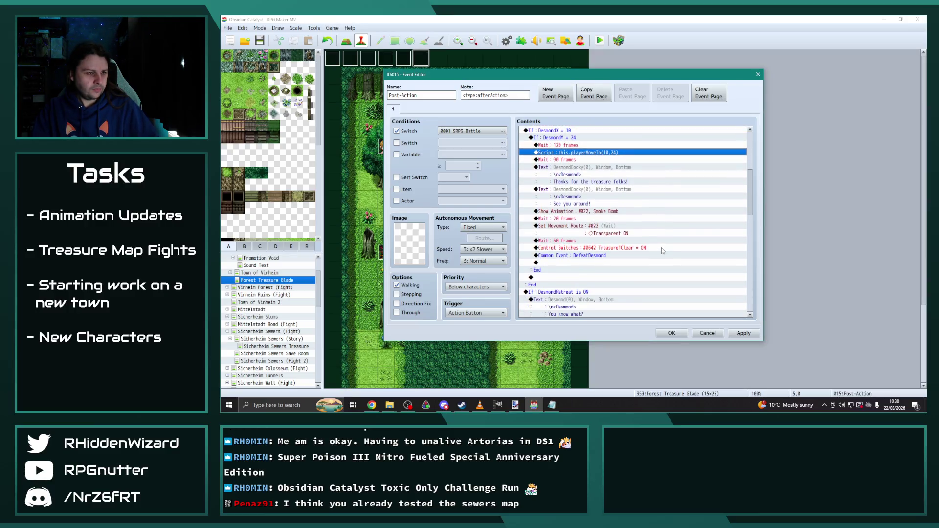
scroll(663, 250, down, 1)
Name switch 0645 Treasure4Clear and make the command turn it ON instead of Treasure1Clear.
double_click(656, 226)
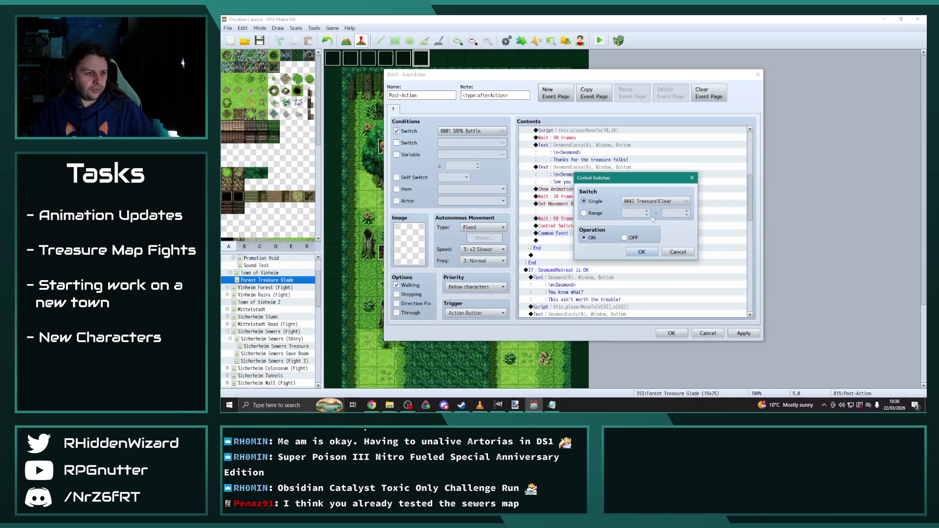
click(678, 202)
drag(587, 121, 414, 115)
scroll(427, 262, down, 2)
scroll(427, 261, down, 4)
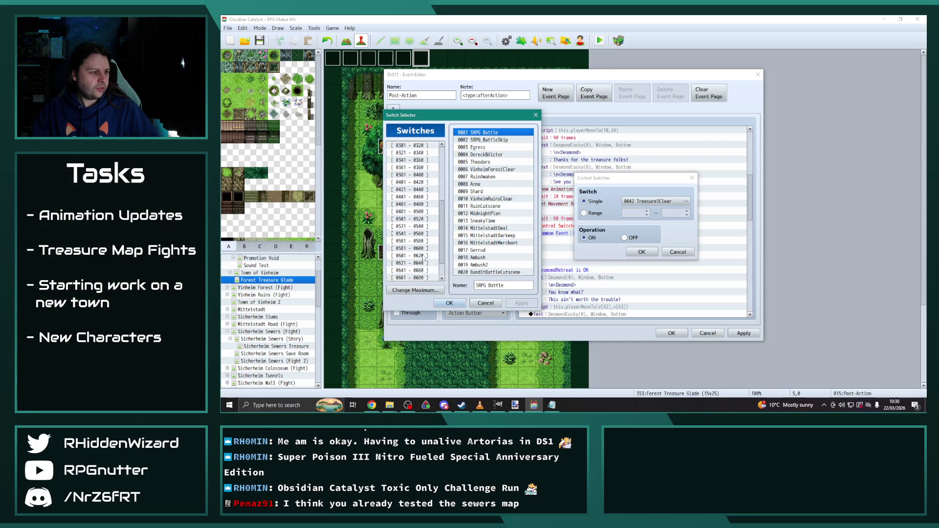
click(409, 248)
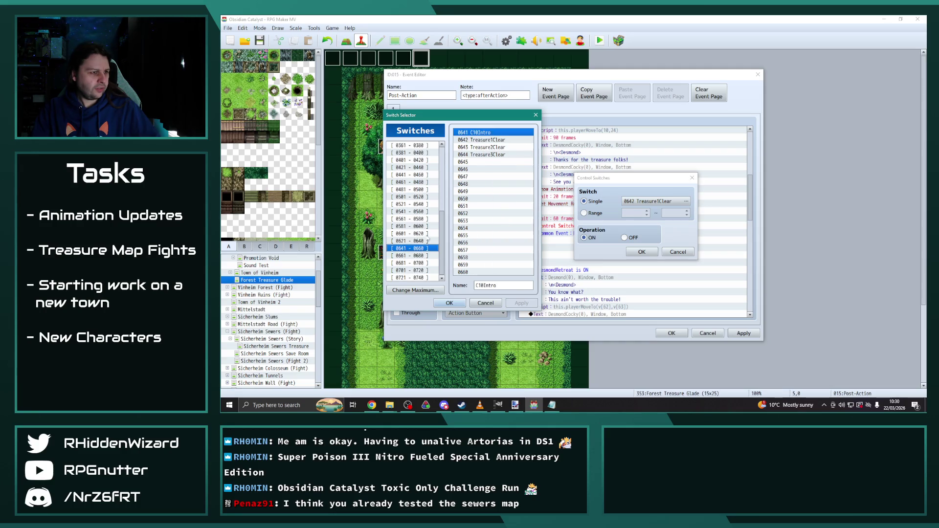
click(487, 162)
click(490, 286)
text(Treasure4Clear)
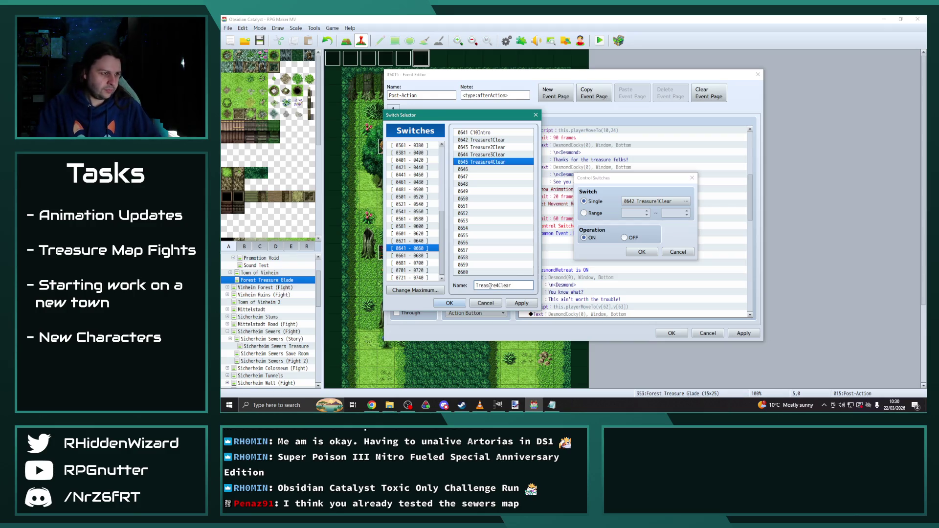
click(521, 303)
click(449, 303)
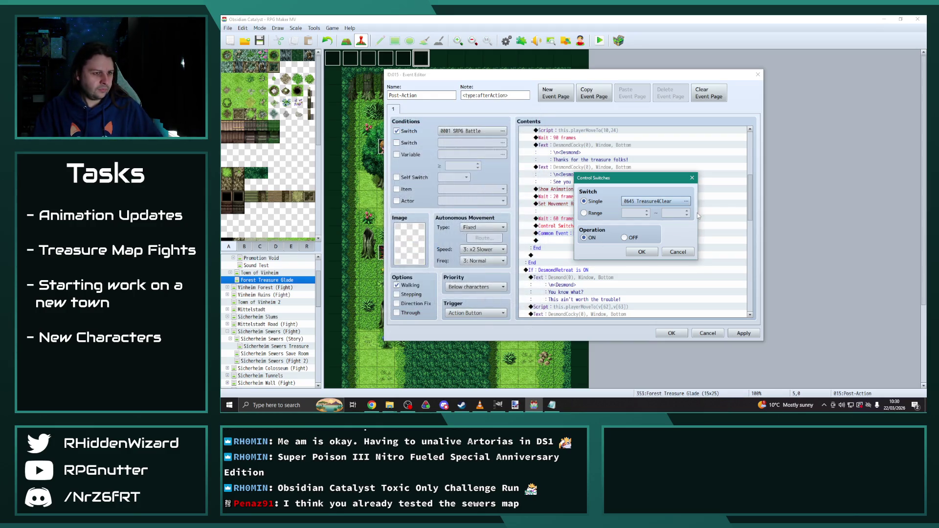
click(642, 252)
Scroll down to the retreat move script command in the Post-Action event.
scroll(630, 230, down, 2)
scroll(630, 230, down, 1)
scroll(588, 211, down, 1)
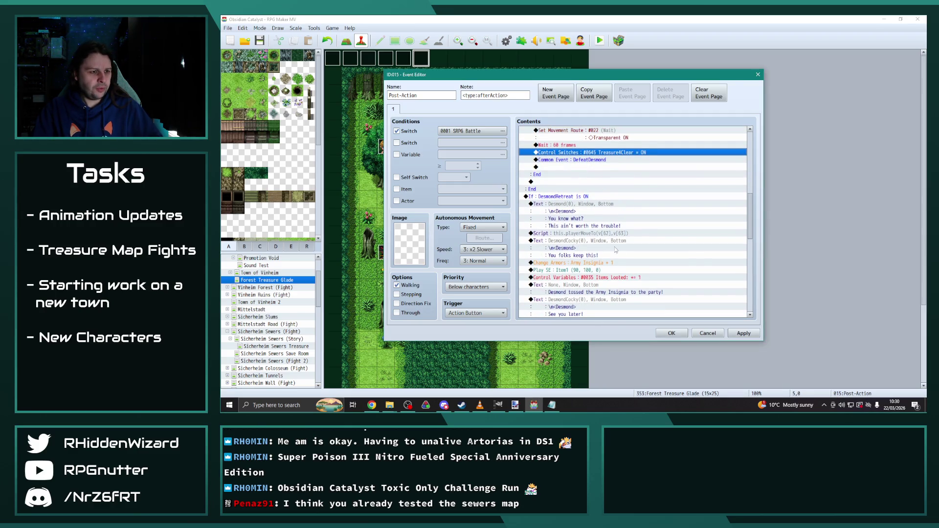
click(611, 235)
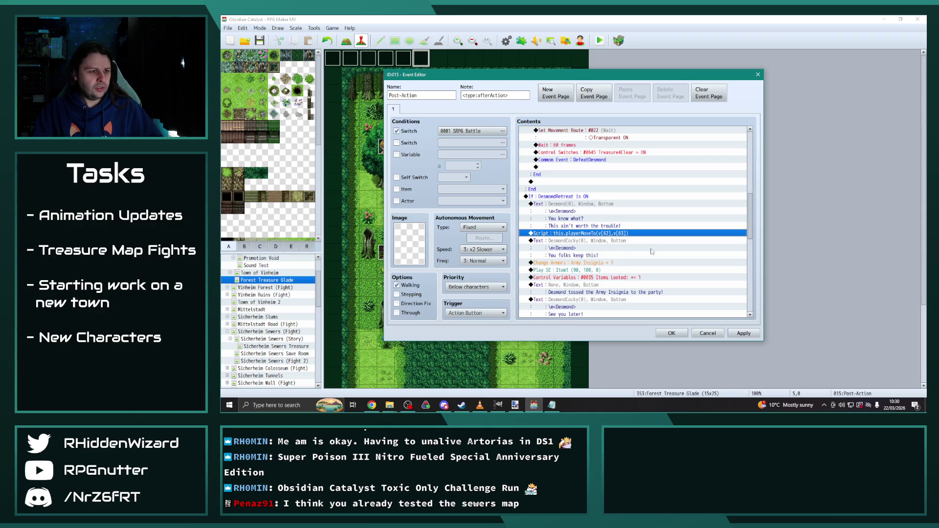
mouse_move(753, 246)
mouse_down()
mouse_move(753, 190)
mouse_move(721, 238)
mouse_up()
scroll(622, 221, down, 2)
Change the armor gift from Army Insignia to Cloak of Vitality + 1.
double_click(621, 176)
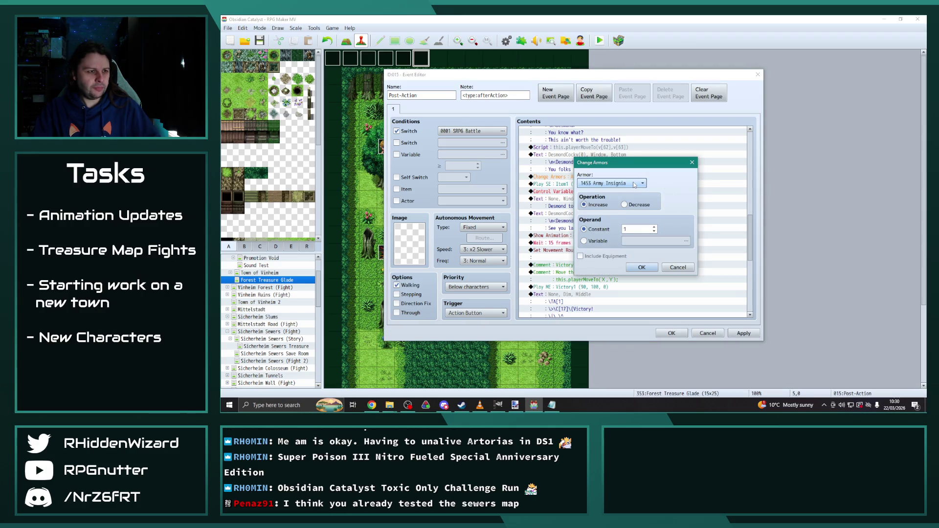
click(639, 184)
drag(656, 388, 656, 350)
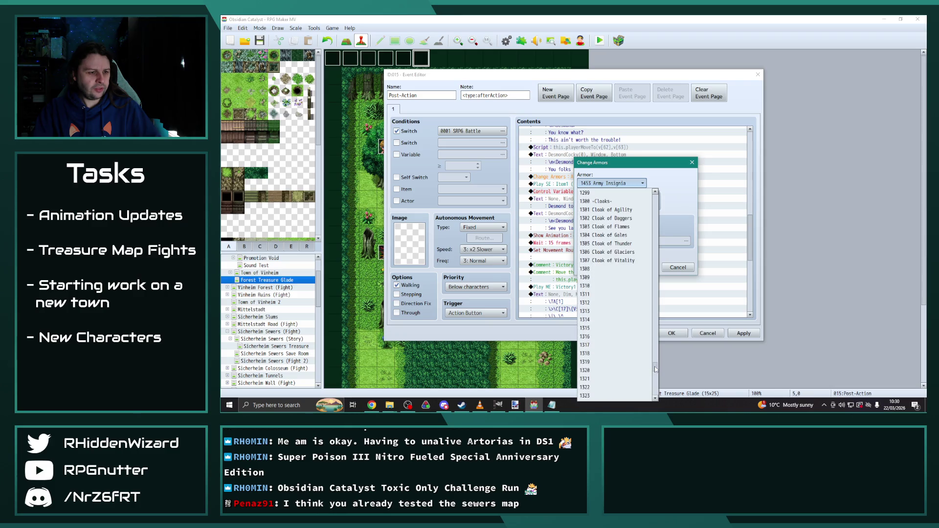
click(636, 260)
click(643, 267)
Edit the message to read 'Desmond tossed the Cloak of Vitality to the party!'.
double_click(593, 207)
drag(658, 197, 637, 196)
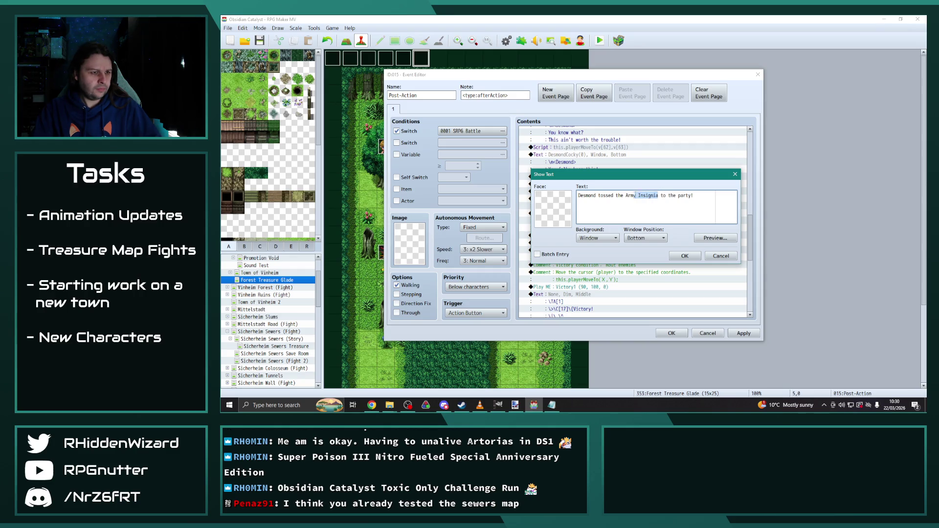
text(Cloak of V)
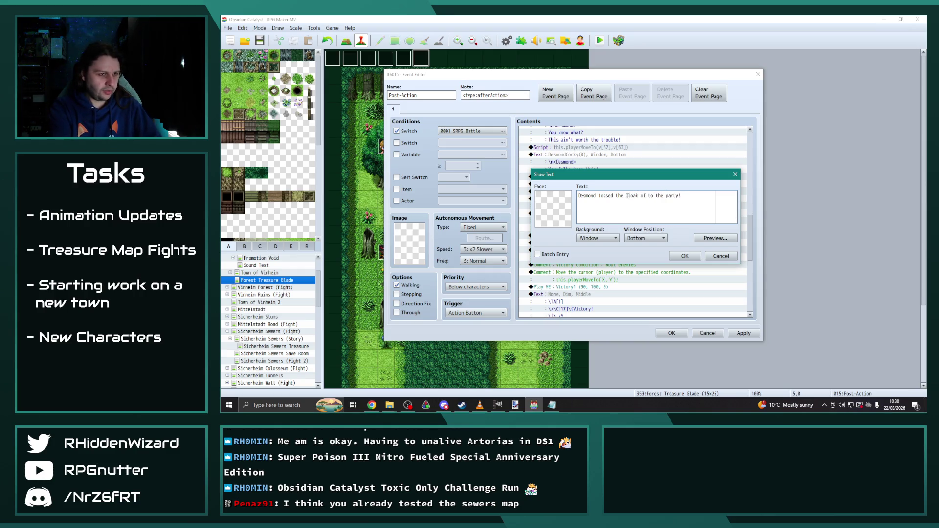
text(itality)
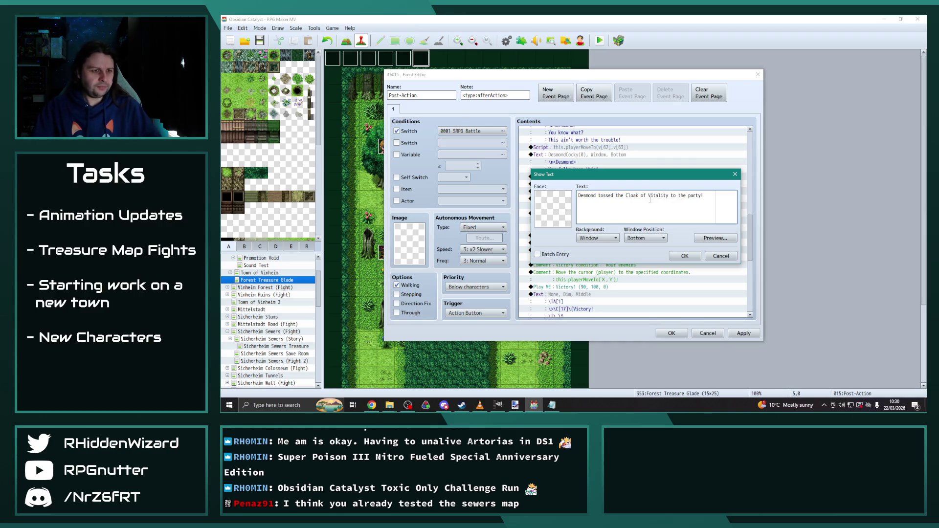
click(685, 255)
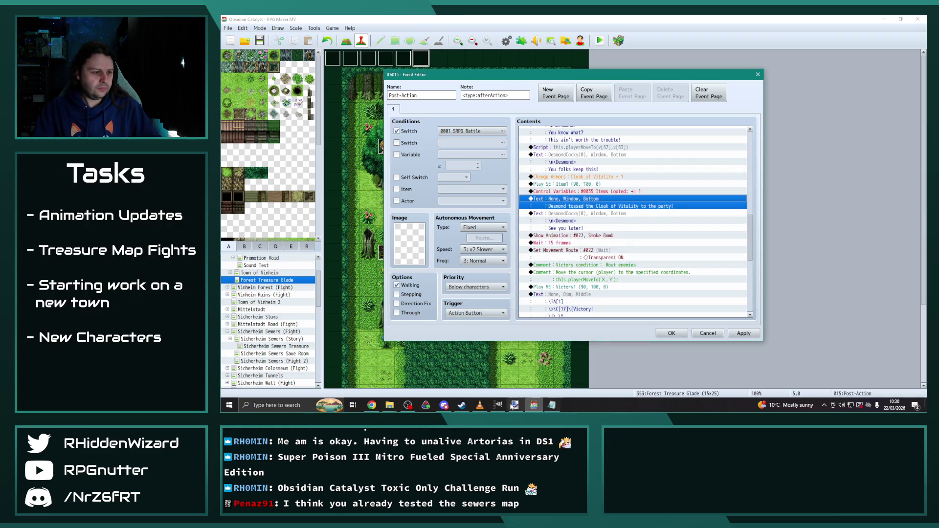
click(480, 406)
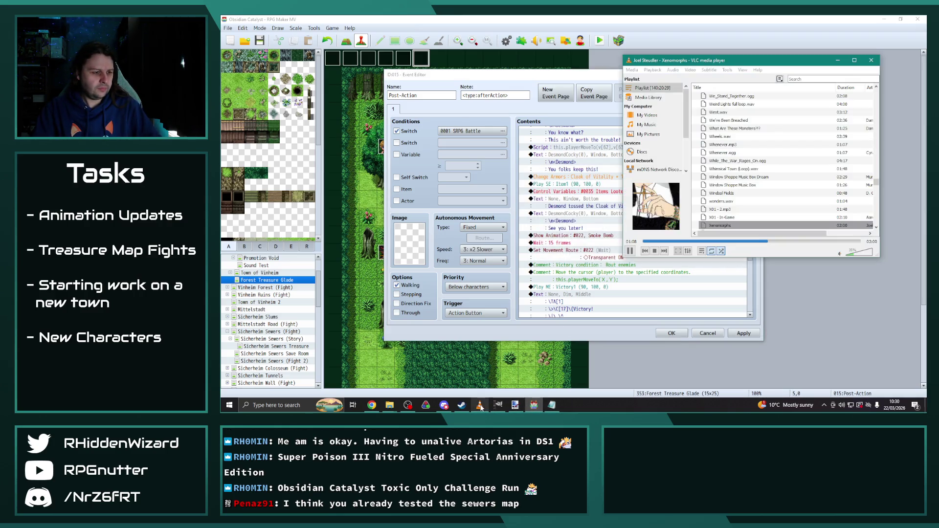
Switch the victory branch's Control Switches from Treasure1Clear to 0645 Treasure4Clear ON.
click(664, 250)
key(alt+Tab)
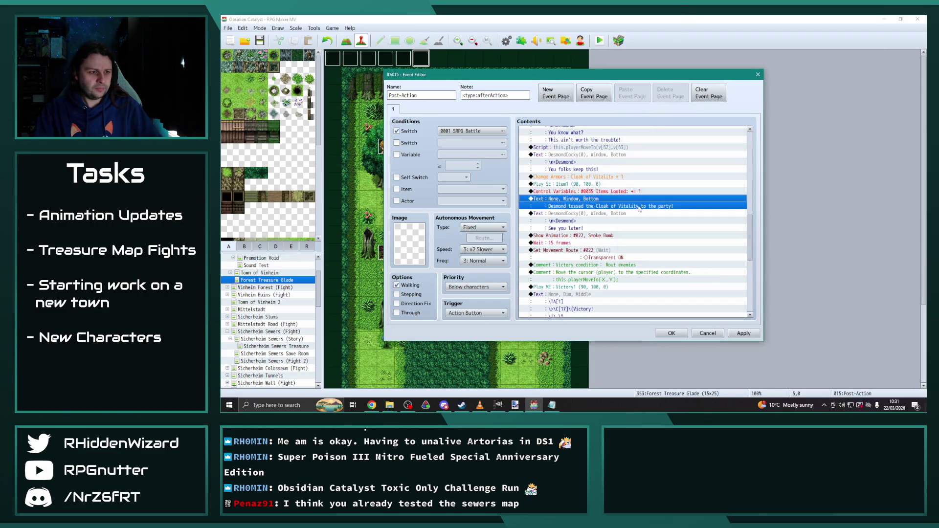
scroll(642, 238, down, 5)
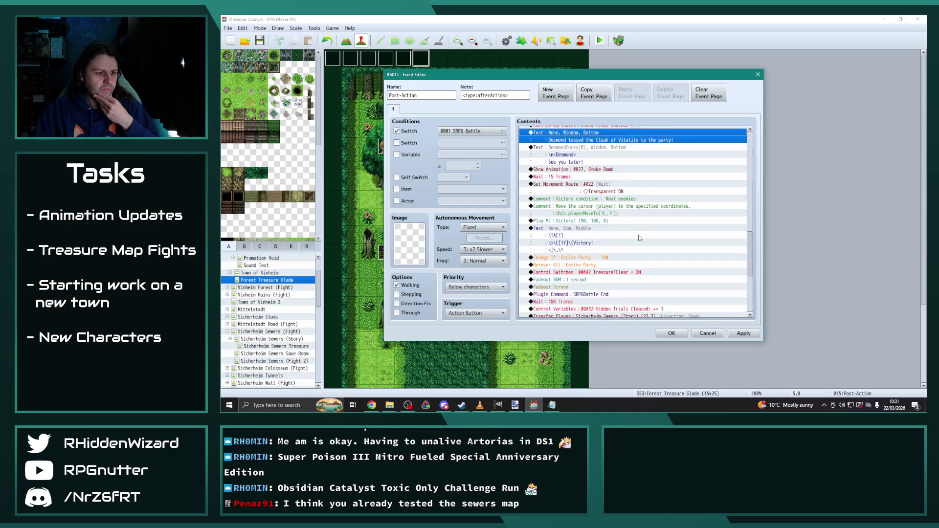
scroll(639, 238, down, 2)
double_click(687, 206)
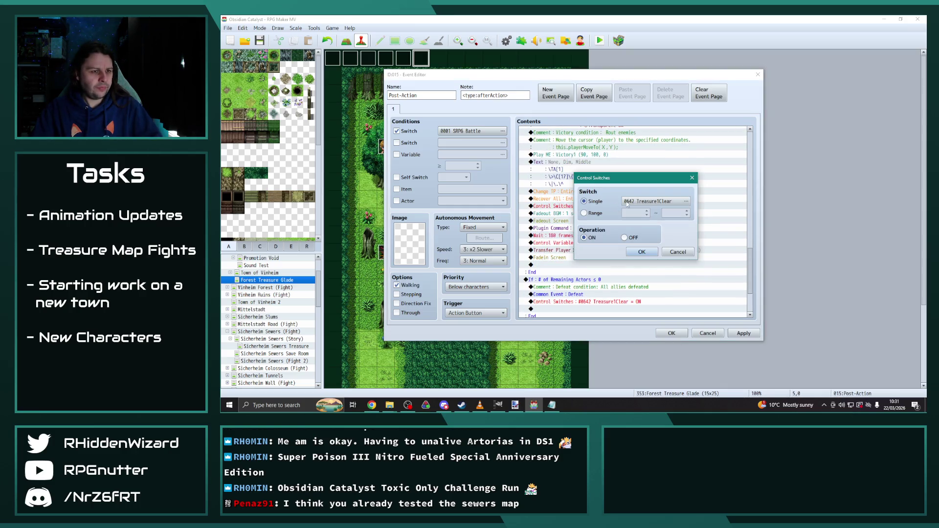
click(687, 204)
click(655, 164)
click(623, 311)
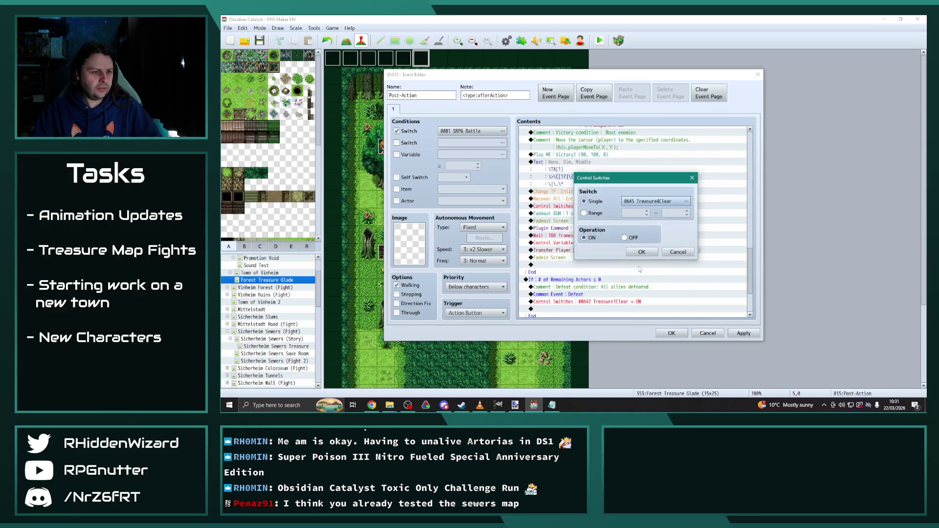
click(642, 252)
Inspect the Hidden Trials Cleared counter's variable list, leaving it unchanged.
scroll(651, 268, down, 1)
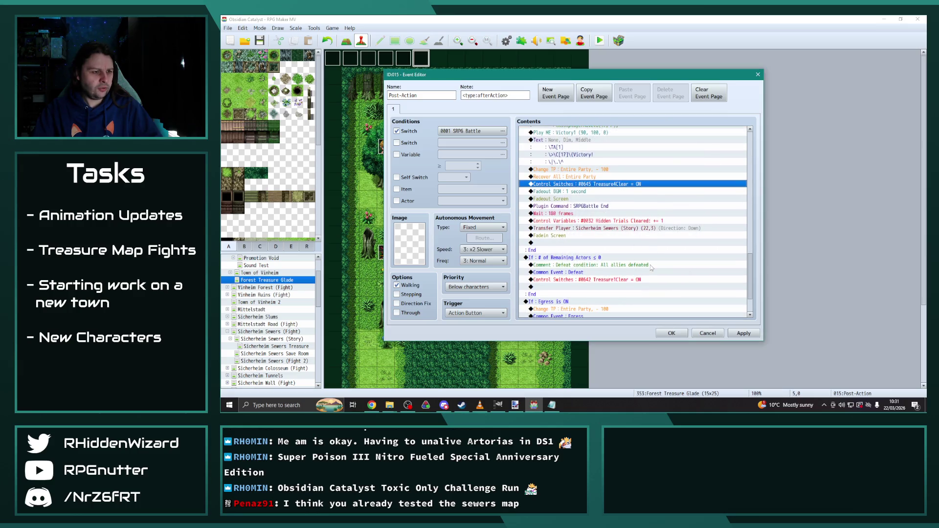
click(633, 221)
double_click(633, 221)
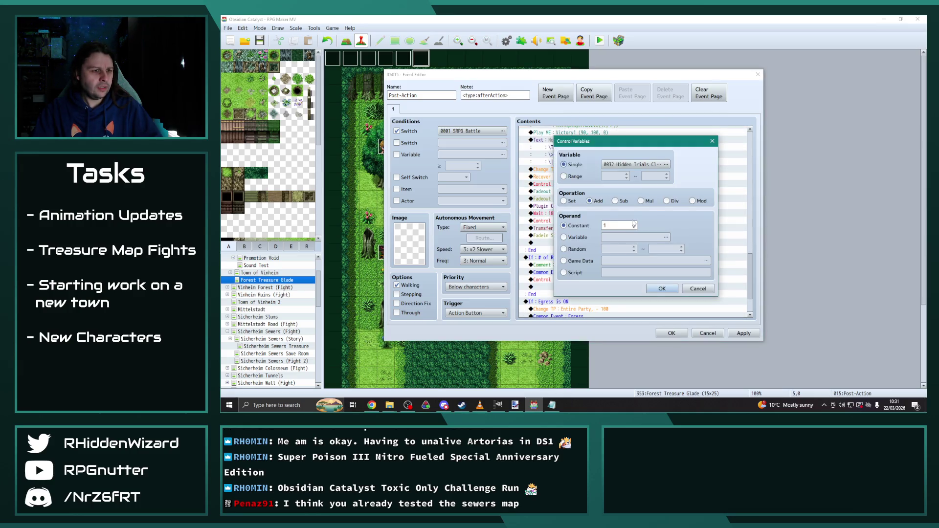
click(667, 166)
click(659, 309)
click(662, 290)
Change the Post-Action Transfer Player destination to World Map (21,90).
scroll(613, 200, down, 2)
double_click(613, 199)
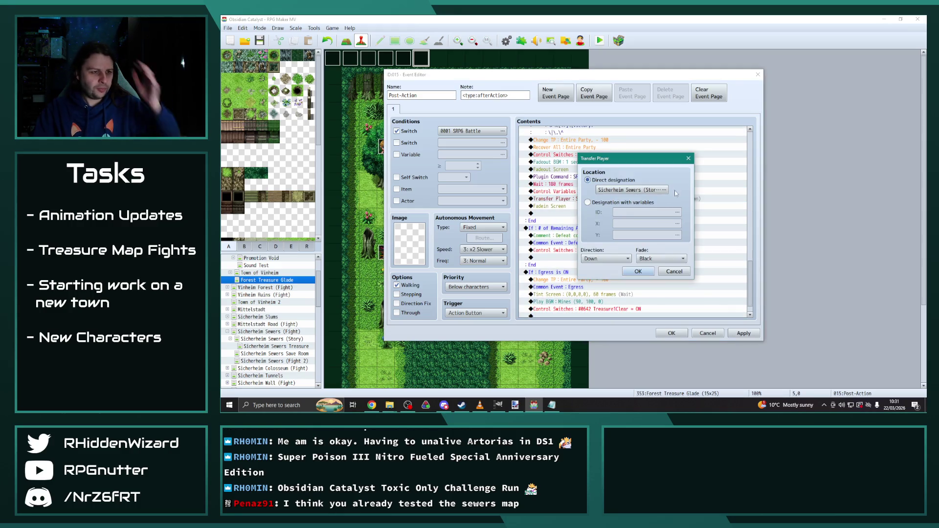
click(663, 193)
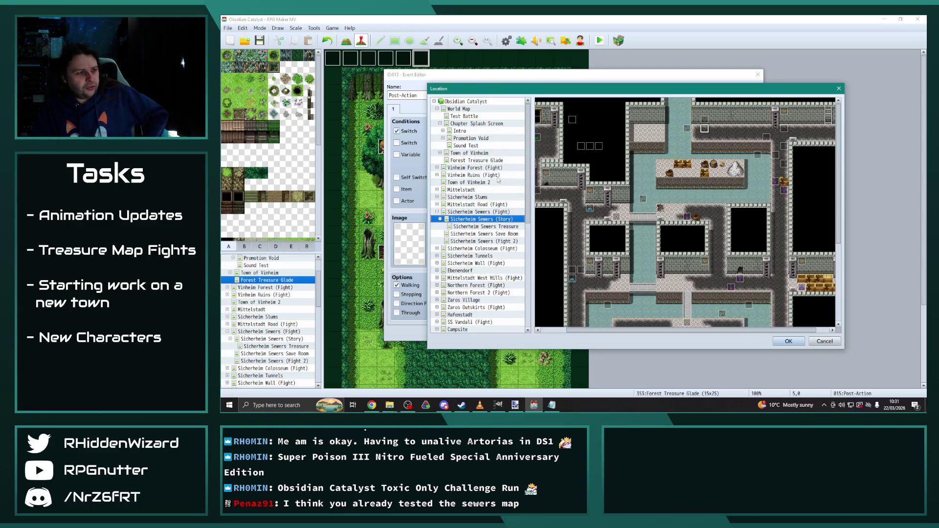
click(484, 109)
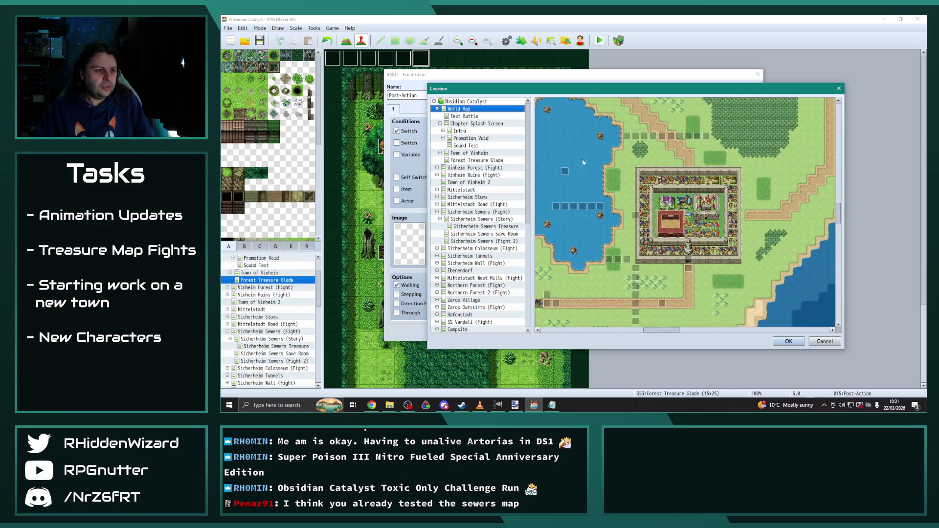
drag(662, 331, 579, 320)
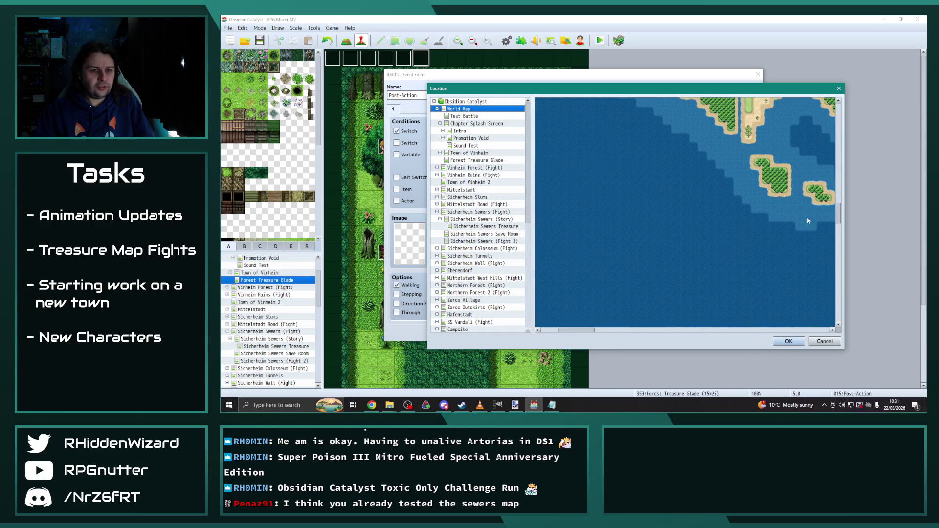
drag(838, 204, 831, 182)
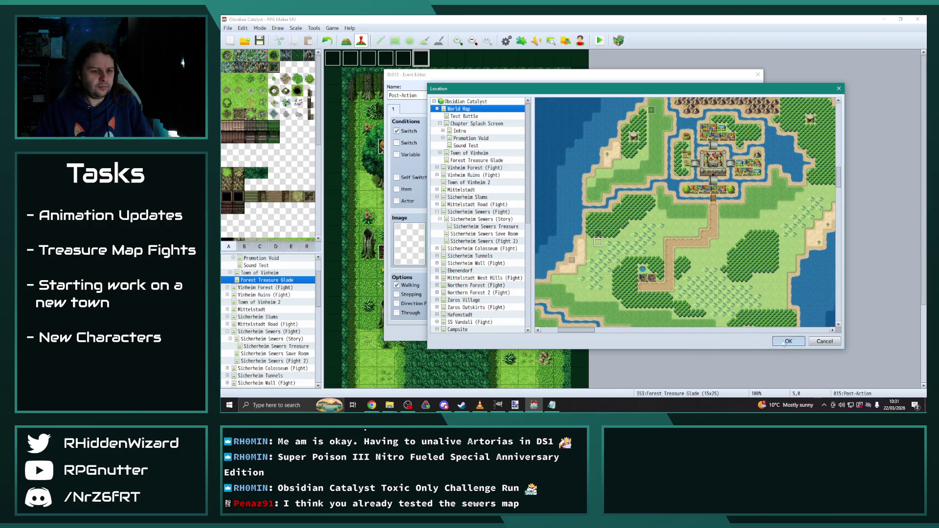
click(785, 341)
click(627, 272)
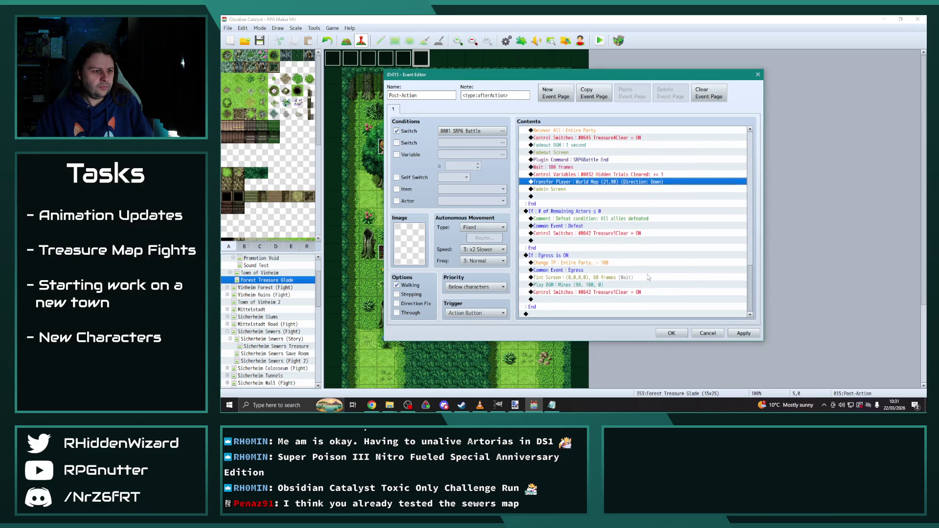
Switch both Control Switches commands to #0645 Treasure4Clear and save the event.
scroll(652, 275, up, 1)
scroll(652, 273, down, 2)
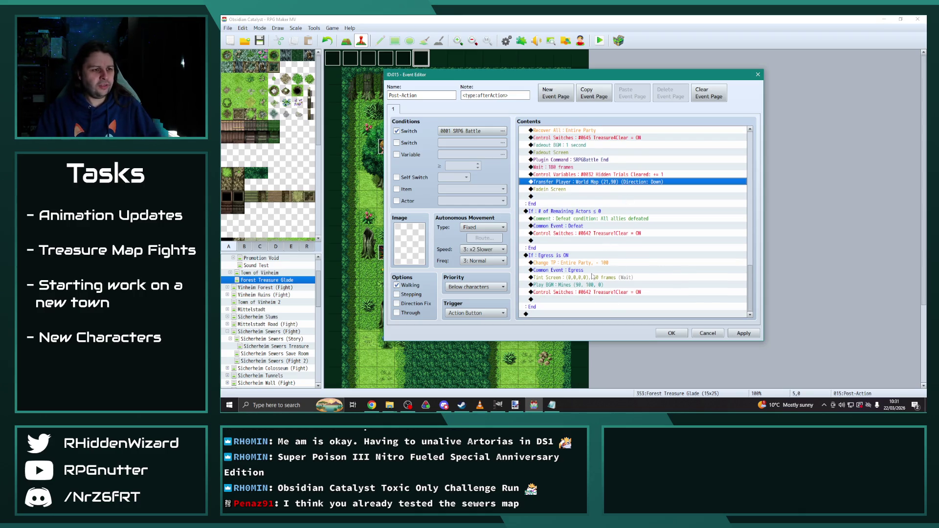
double_click(577, 234)
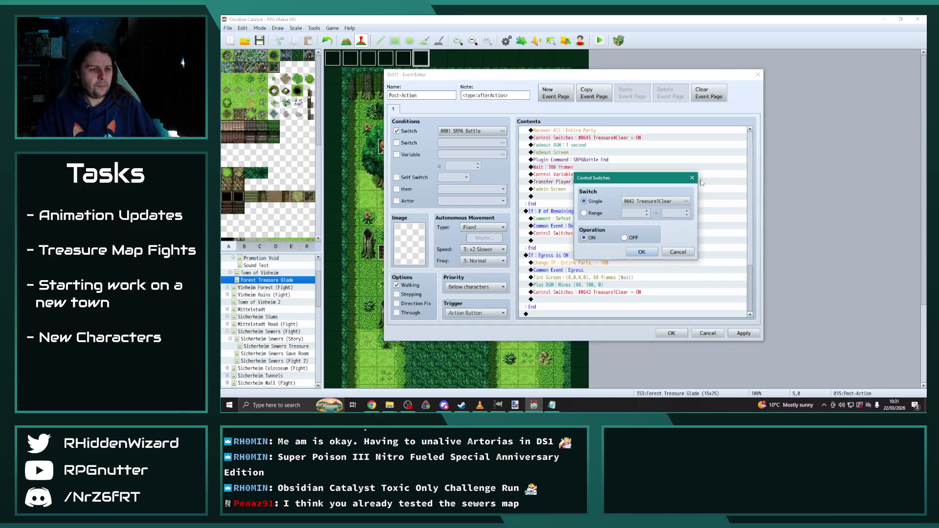
click(686, 202)
click(647, 239)
click(624, 312)
click(642, 252)
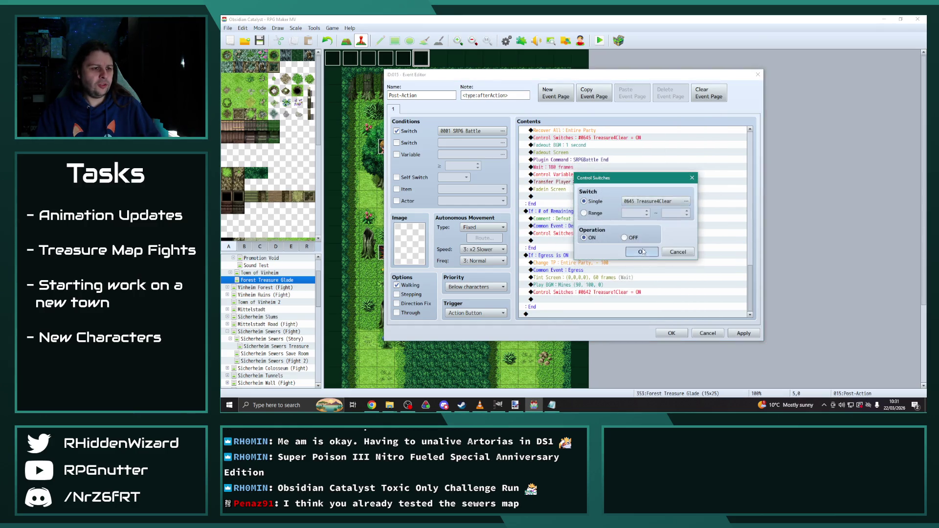
double_click(615, 301)
click(687, 202)
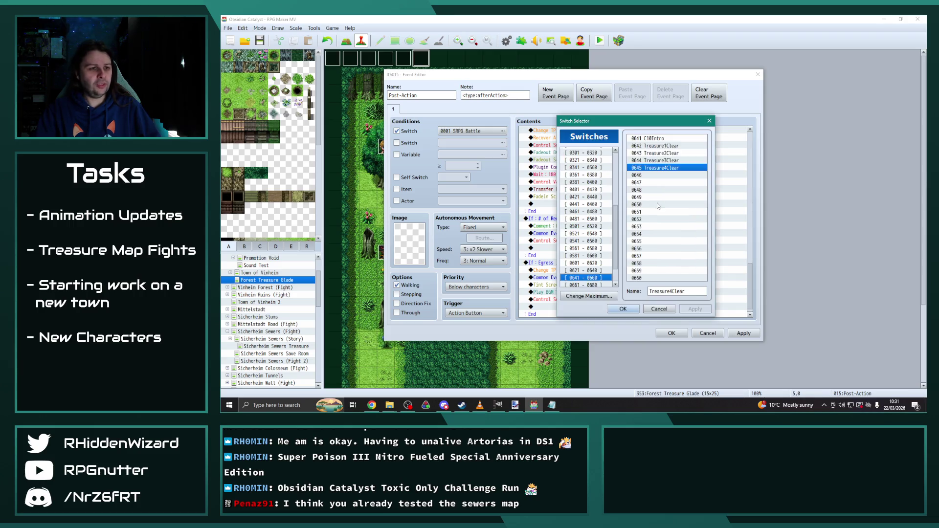
click(638, 310)
click(642, 255)
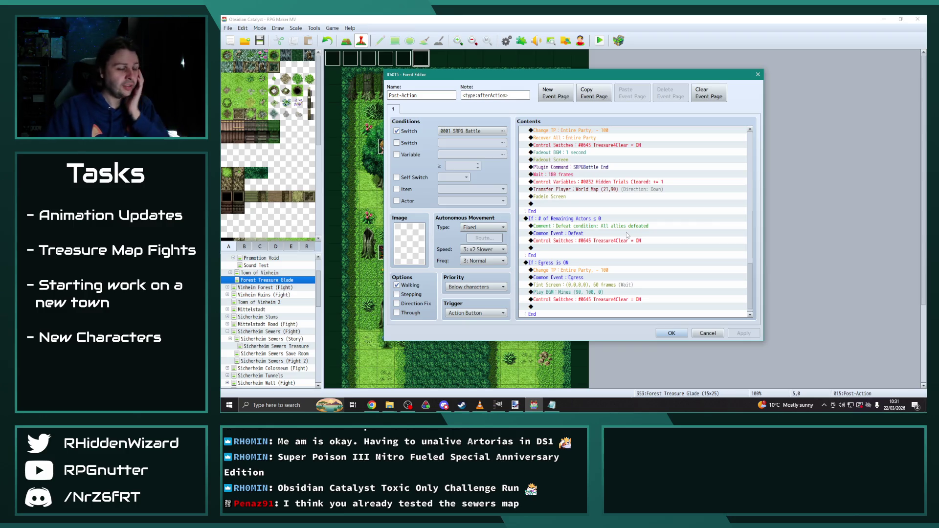
click(671, 333)
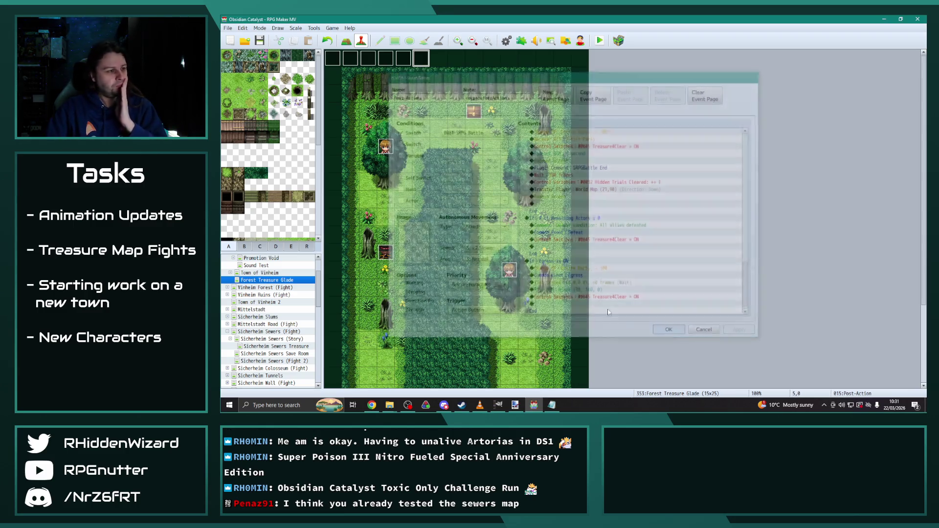
Open World Map event EV158 and go to its eighth page.
scroll(440, 294, down, 5)
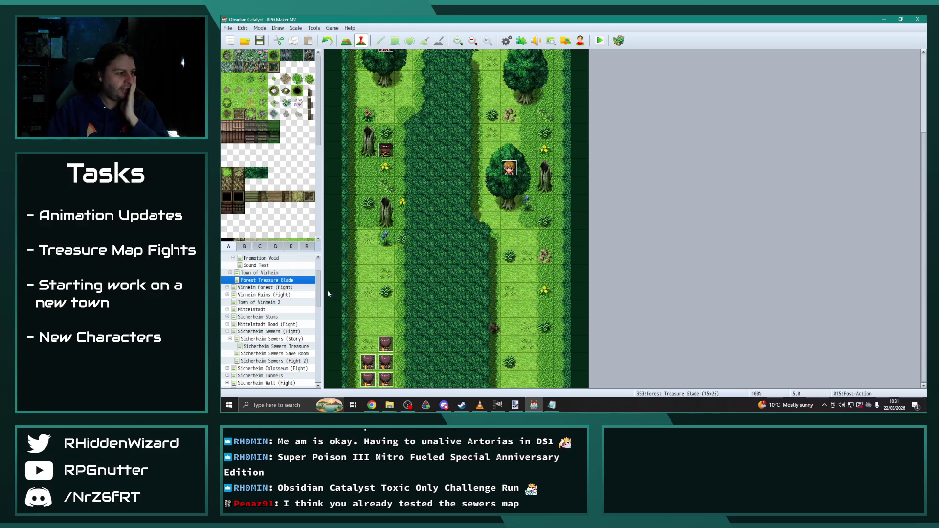
scroll(321, 271, up, 2)
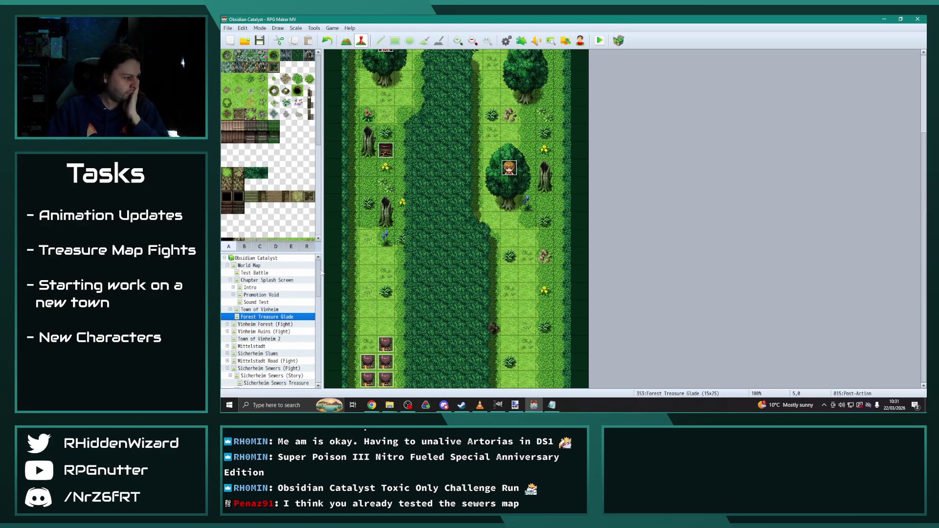
click(249, 265)
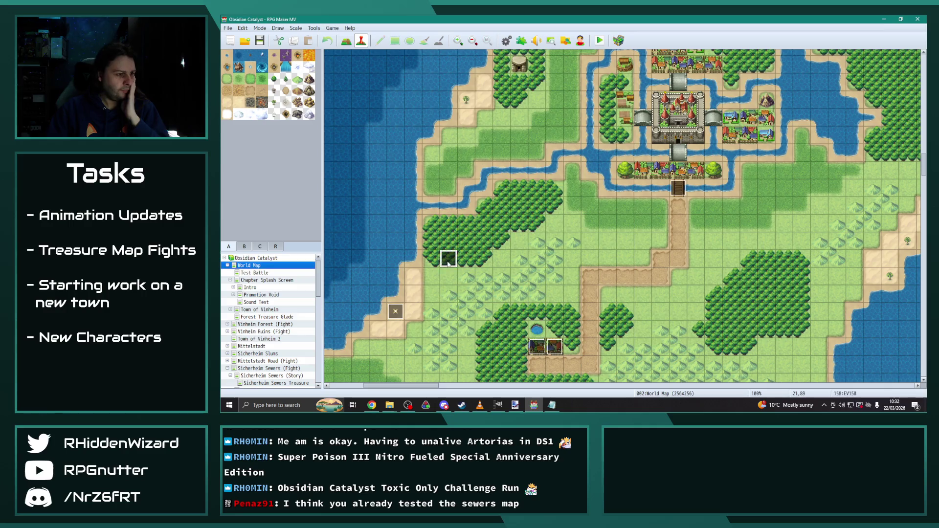
double_click(448, 259)
click(406, 109)
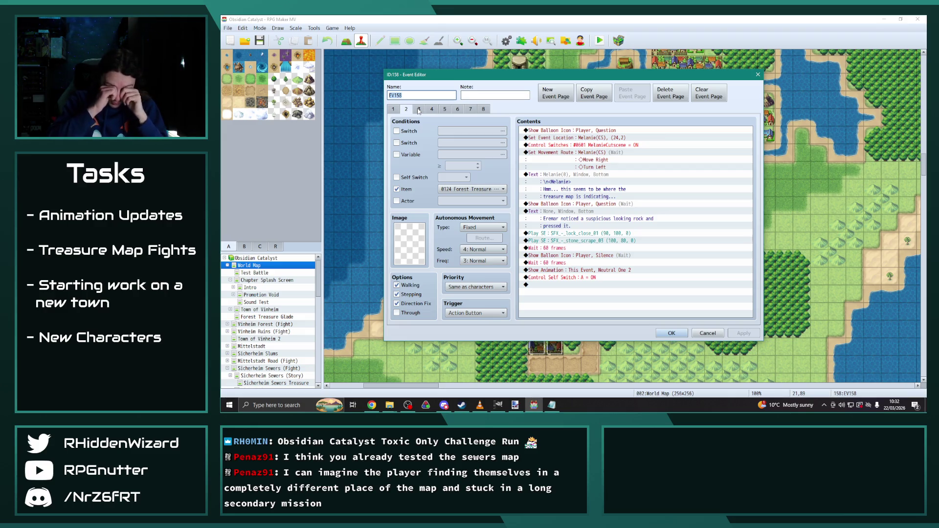
click(470, 109)
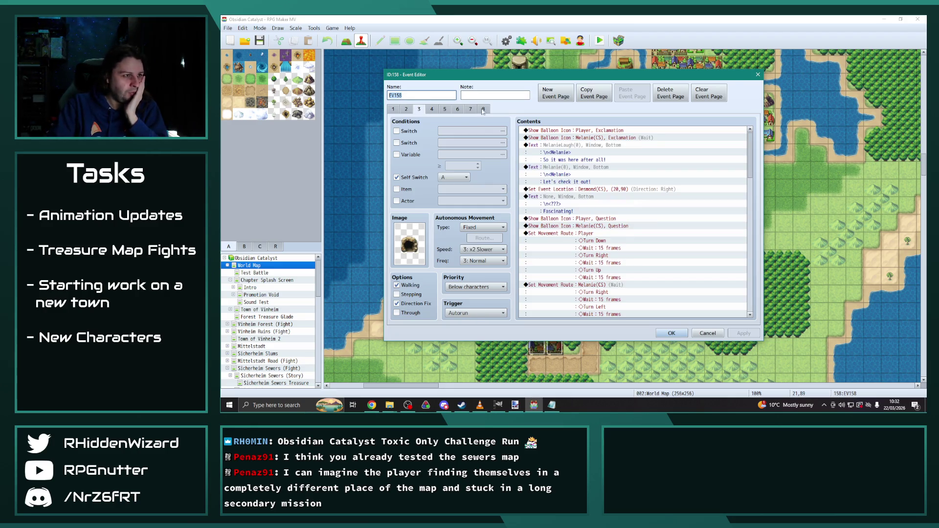
click(481, 110)
Compare EV158's pages 4 through 7, ending back on the empty page 8.
click(473, 111)
click(484, 111)
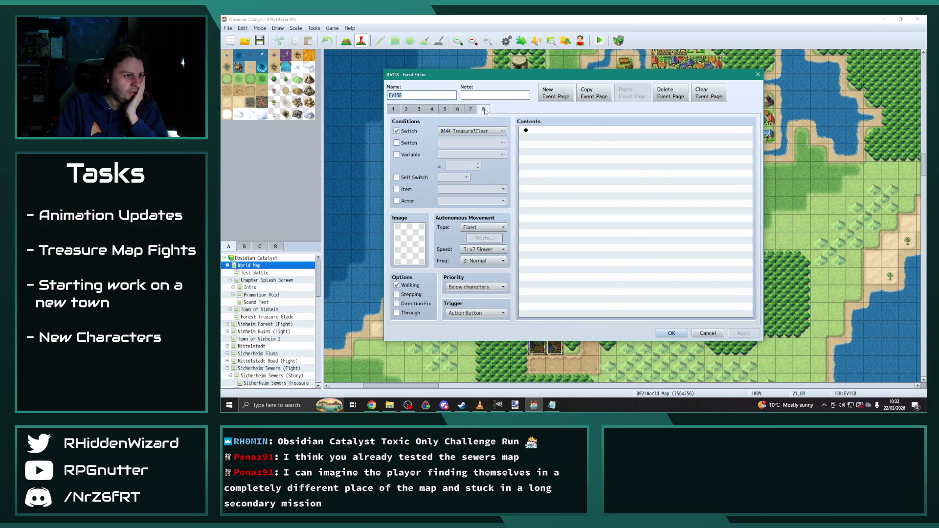
click(470, 109)
click(459, 109)
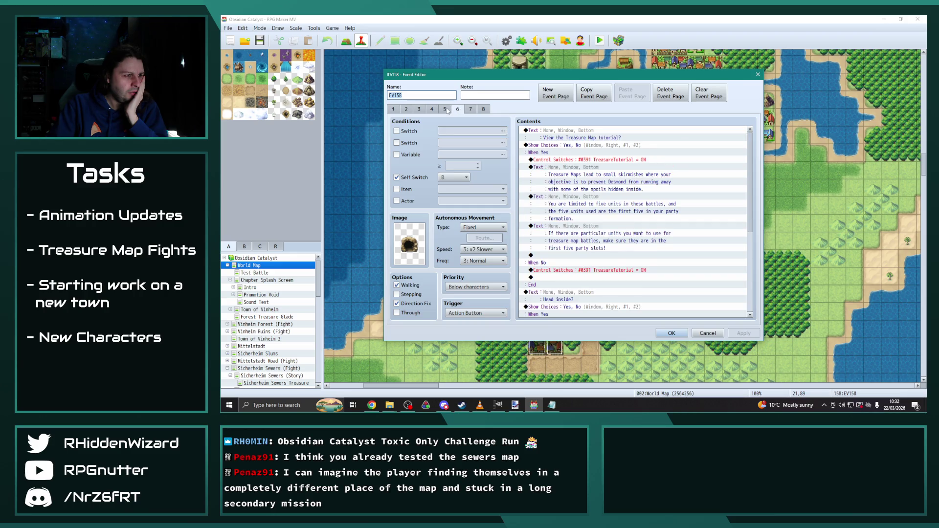
click(446, 109)
click(433, 110)
click(424, 111)
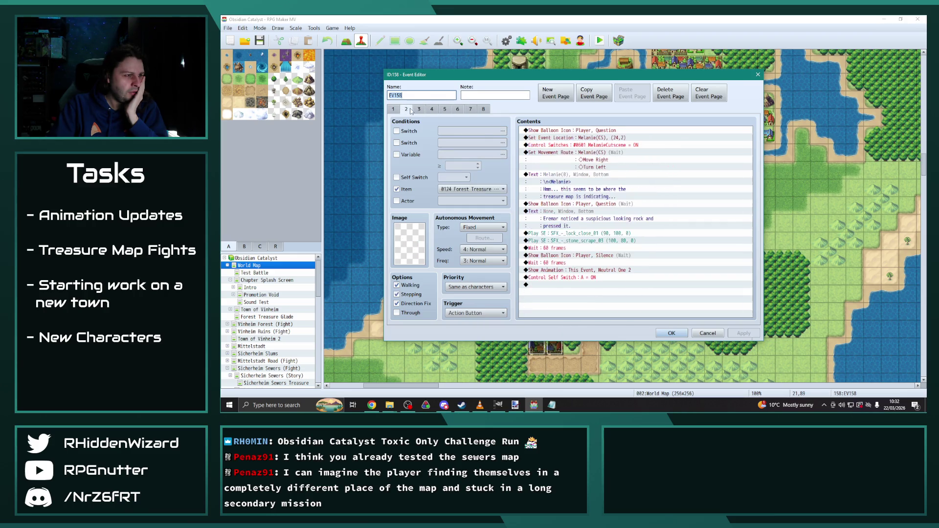
click(457, 109)
click(472, 109)
click(483, 110)
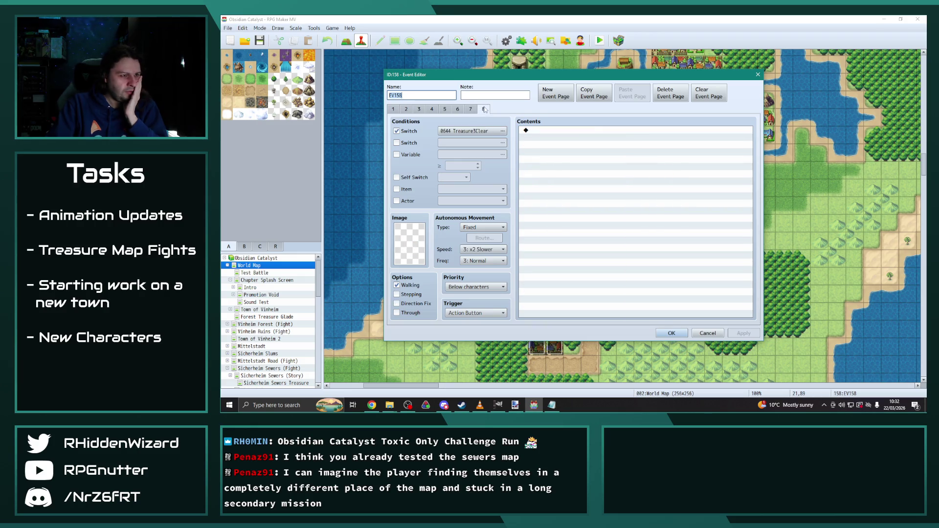
Set page 8's switch condition to #0645 Treasure4Clear, apply it, and close EV158.
click(503, 131)
click(561, 298)
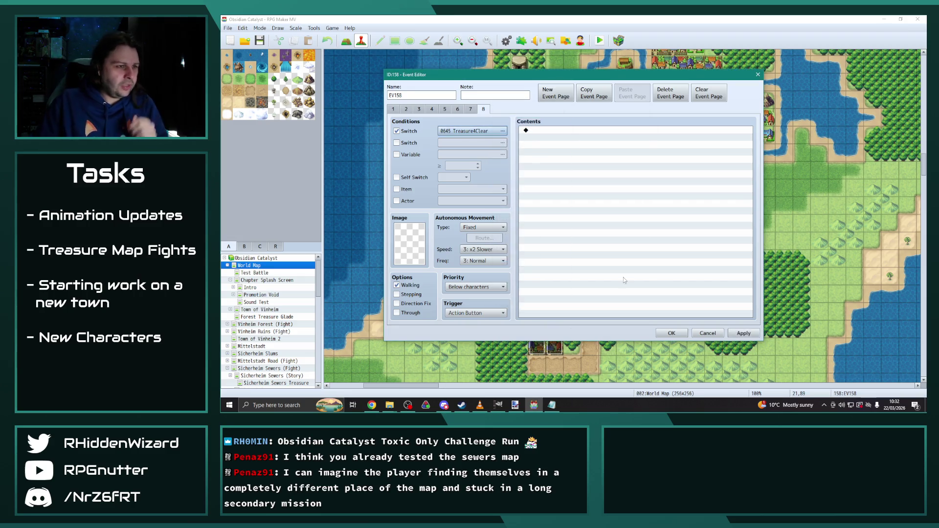
click(743, 335)
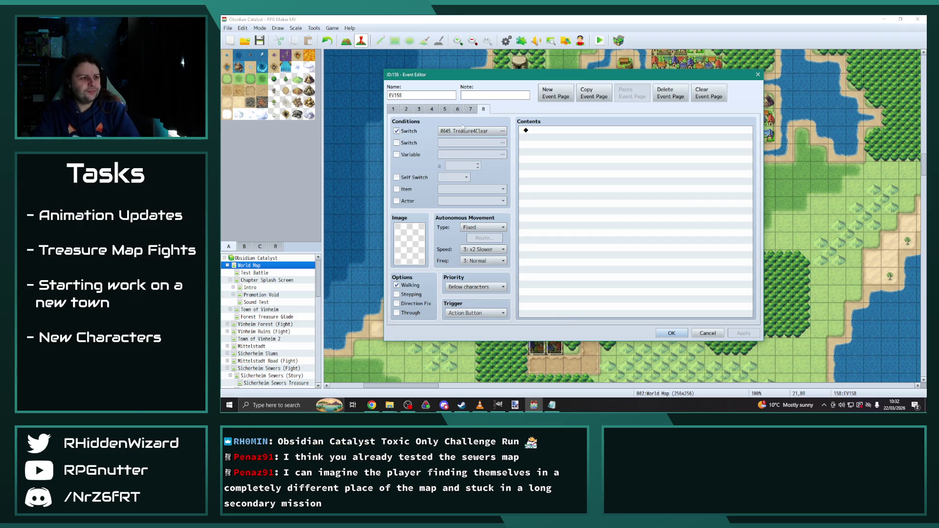
click(470, 110)
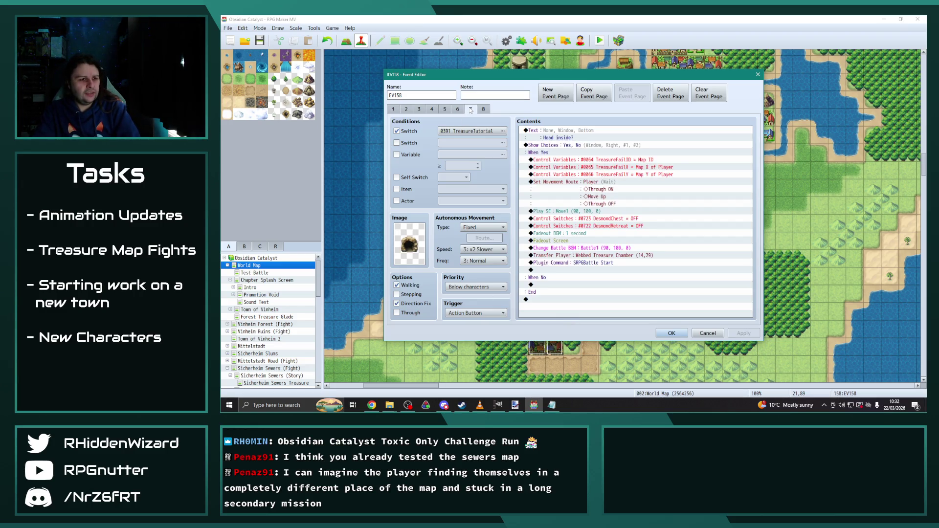
click(671, 333)
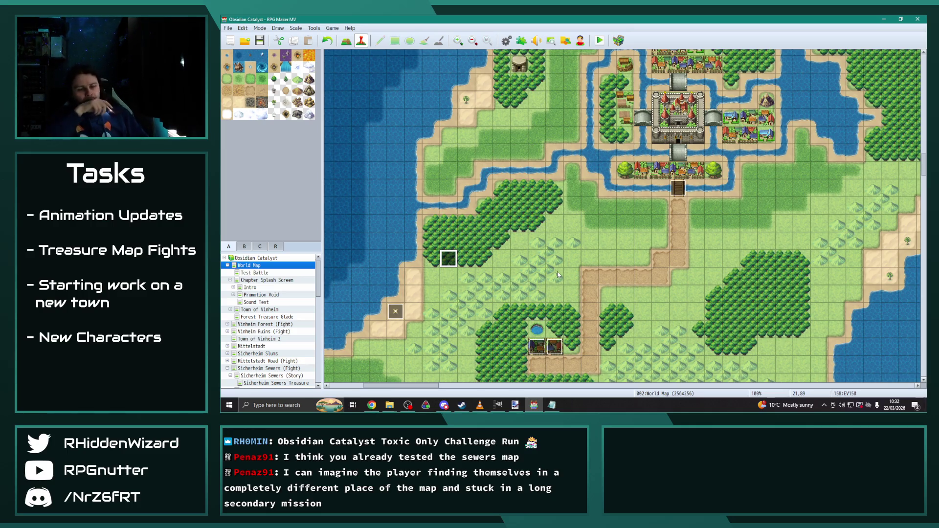
scroll(557, 271, down, 1)
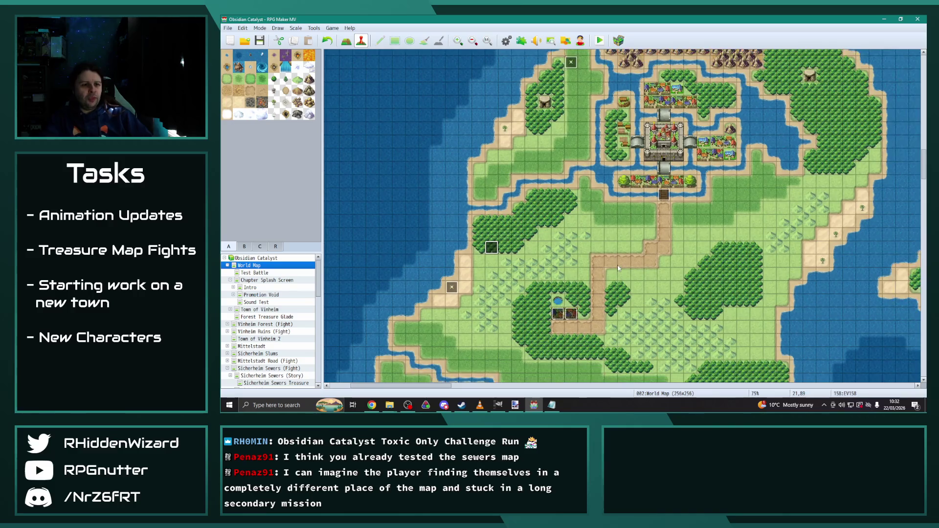
scroll(618, 268, down, 1)
scroll(618, 268, up, 2)
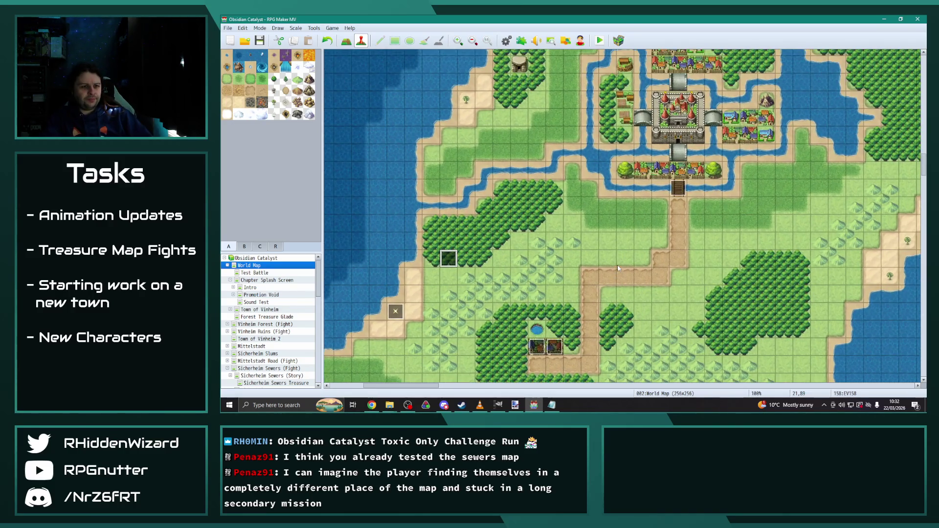
scroll(618, 268, down, 3)
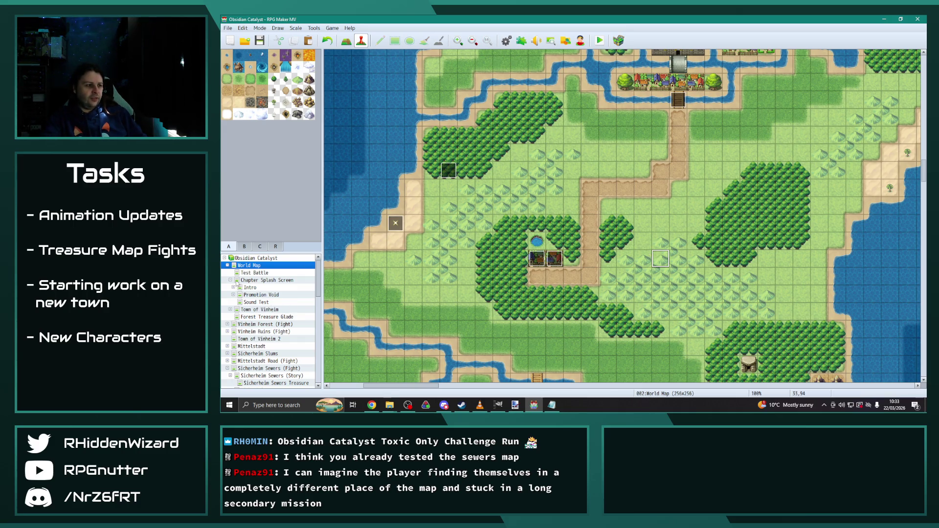
click(255, 347)
Open chest event EV017 on the Senator Augustine's House map.
click(228, 346)
click(272, 376)
double_click(625, 224)
click(406, 109)
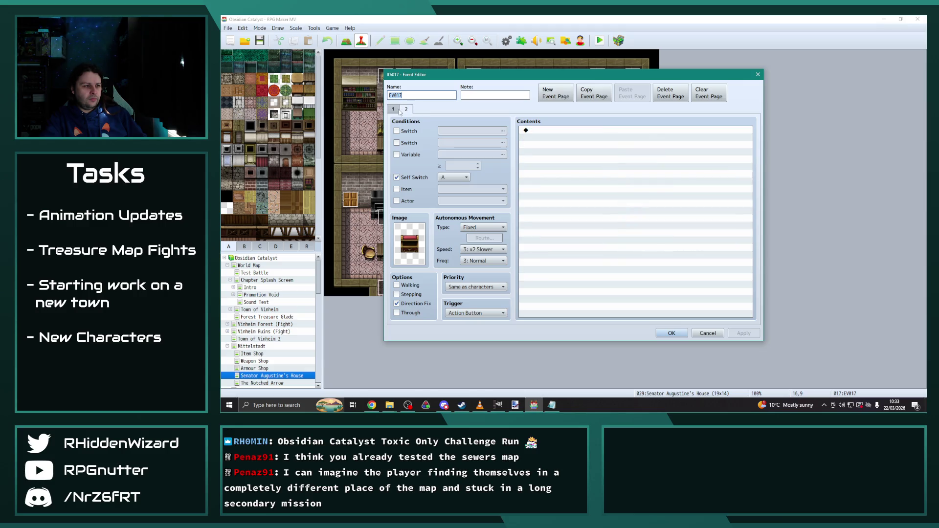
click(395, 110)
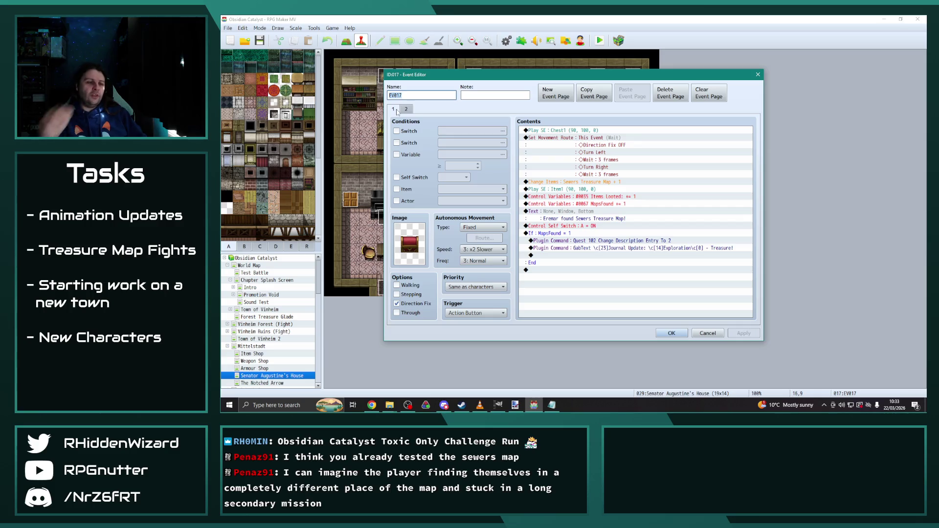
Compare EV017's empty second page against its first page, then close the event.
click(408, 109)
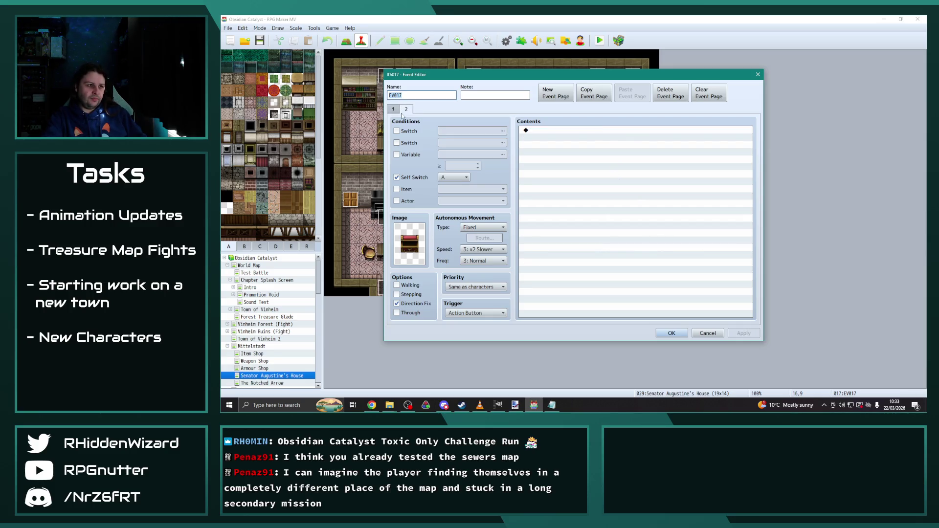
click(396, 110)
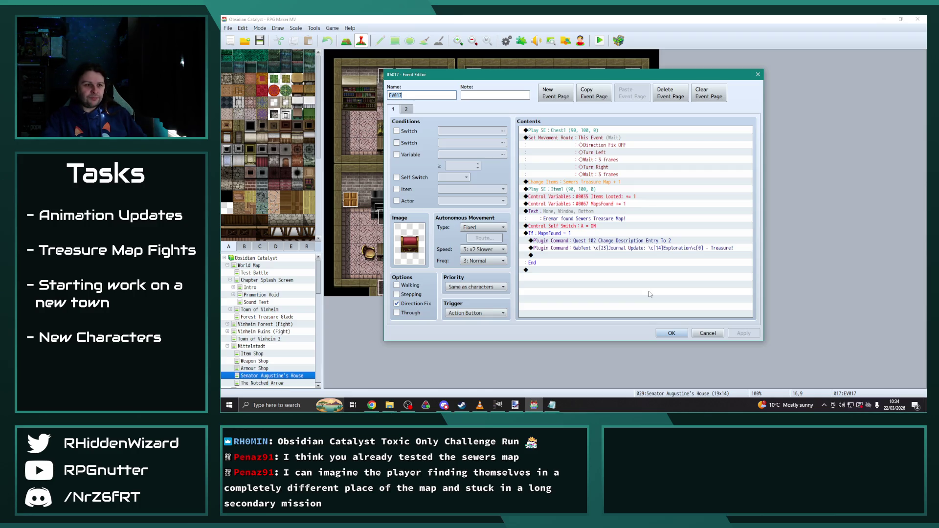
click(408, 109)
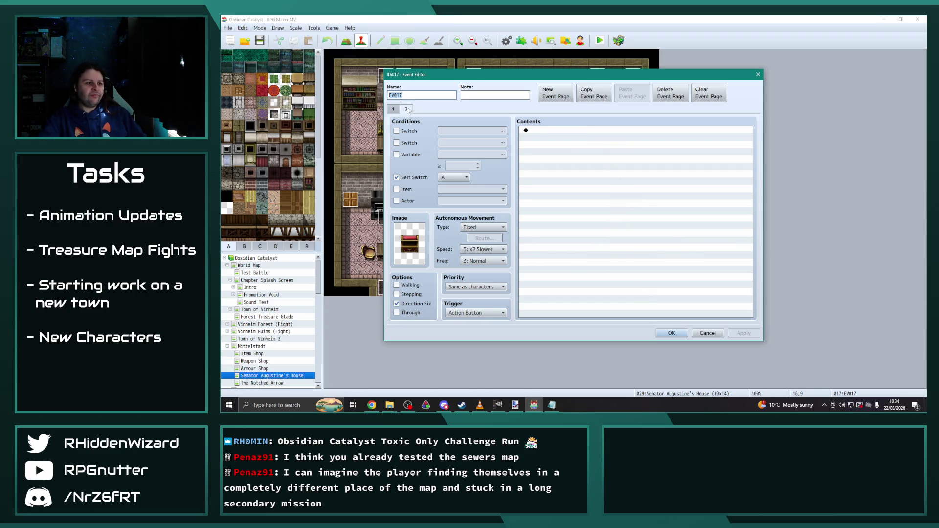
click(395, 110)
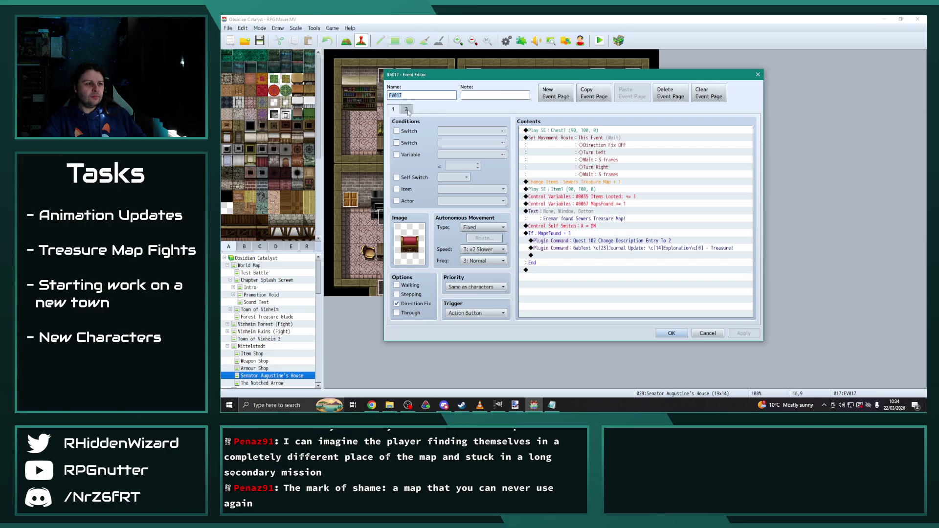
click(409, 110)
click(394, 109)
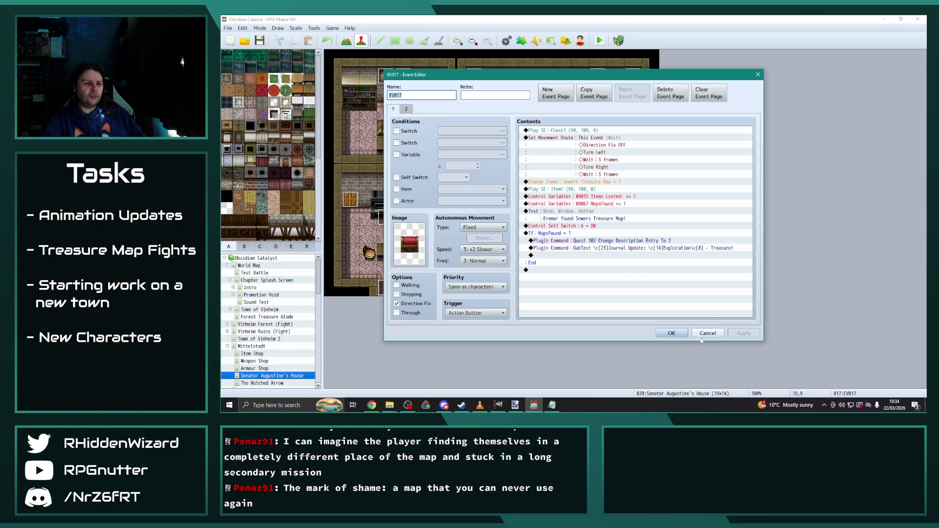
click(672, 333)
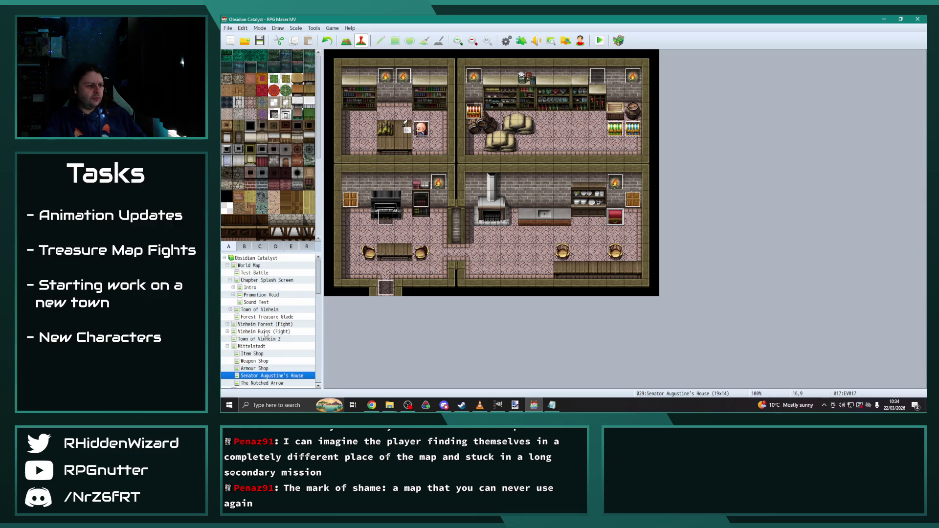
View the second page of chest event EV026 on Vinheim Ruins (Fight).
click(266, 332)
double_click(389, 237)
click(406, 109)
click(672, 334)
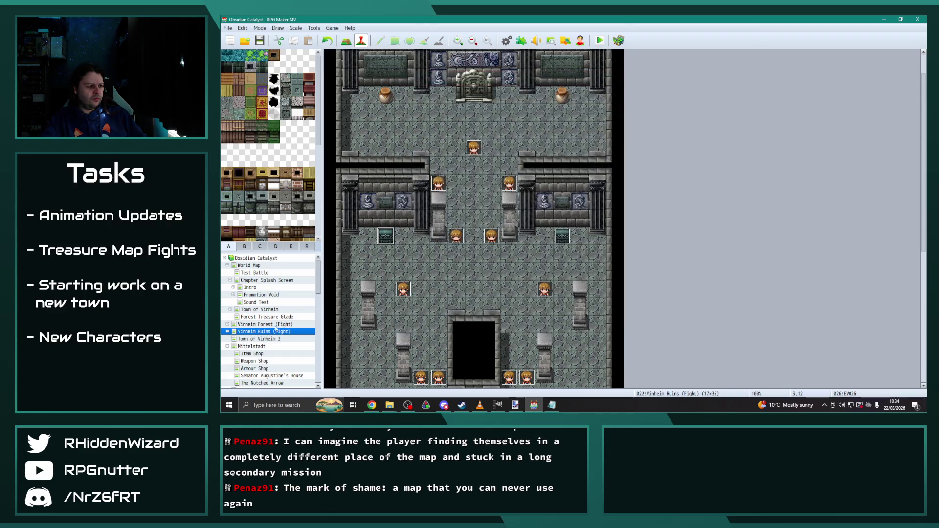
Check EV034's VinheimRuinsChest1 page on Vinheim Ruins (Story), then reselect Vinheim Ruins (Fight).
click(228, 332)
click(267, 339)
double_click(390, 236)
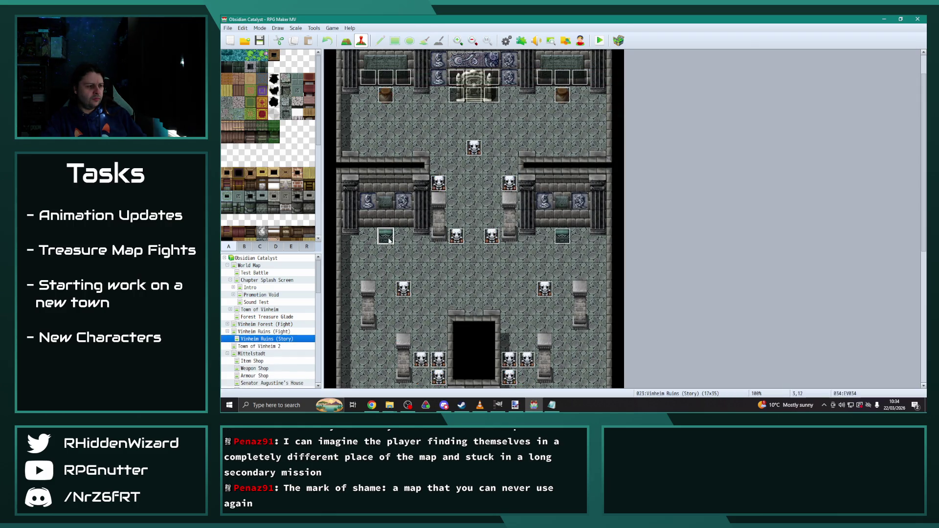
click(406, 110)
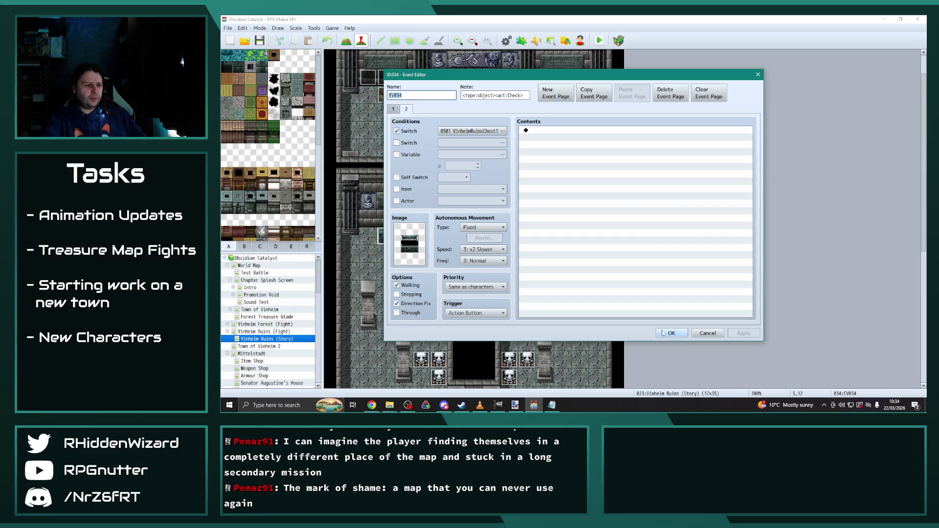
click(671, 333)
click(228, 332)
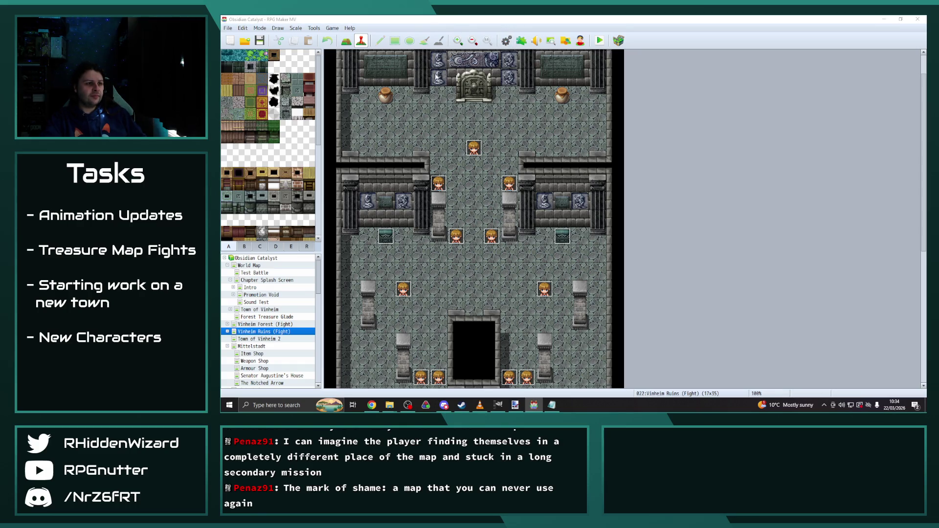
key(F9)
Review item 0121 Sewers Treasure Map alongside the other treasure map items, then close the Database.
click(385, 125)
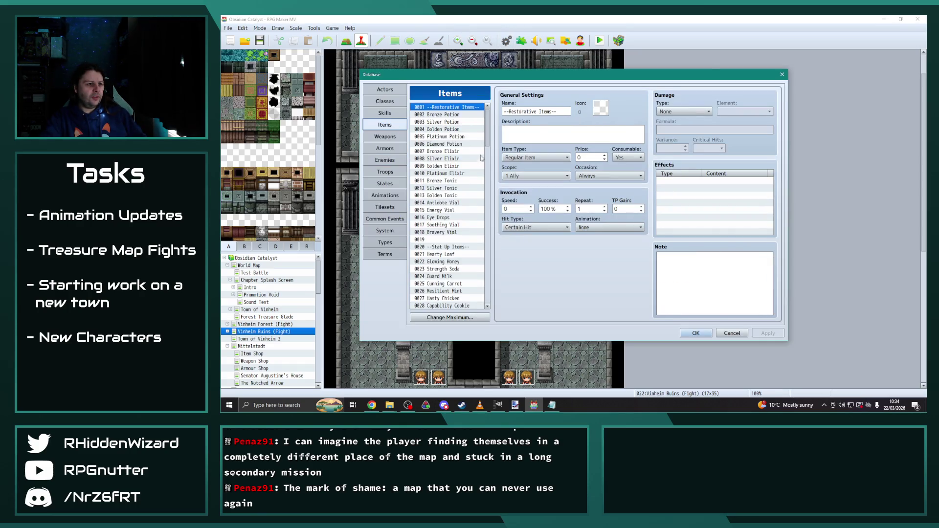
drag(490, 131, 486, 274)
click(450, 203)
click(450, 190)
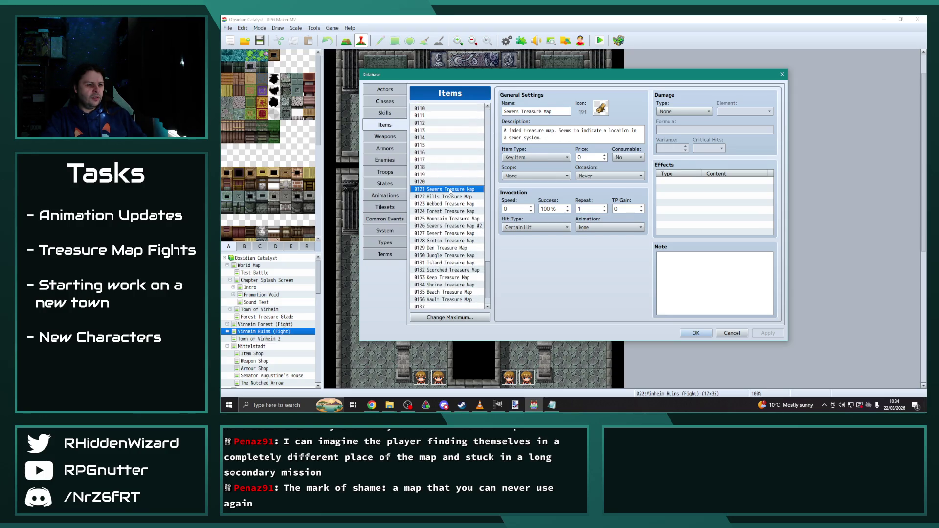
click(448, 299)
click(448, 292)
click(445, 219)
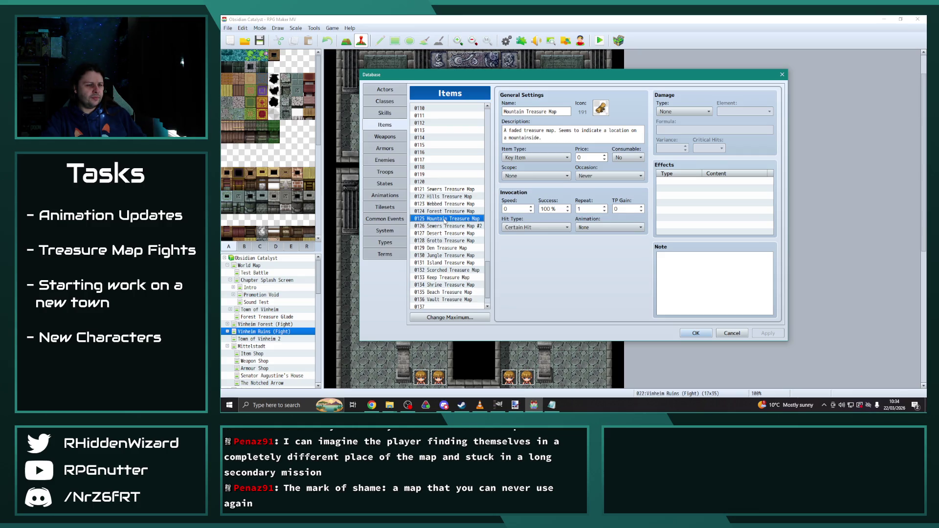
click(440, 189)
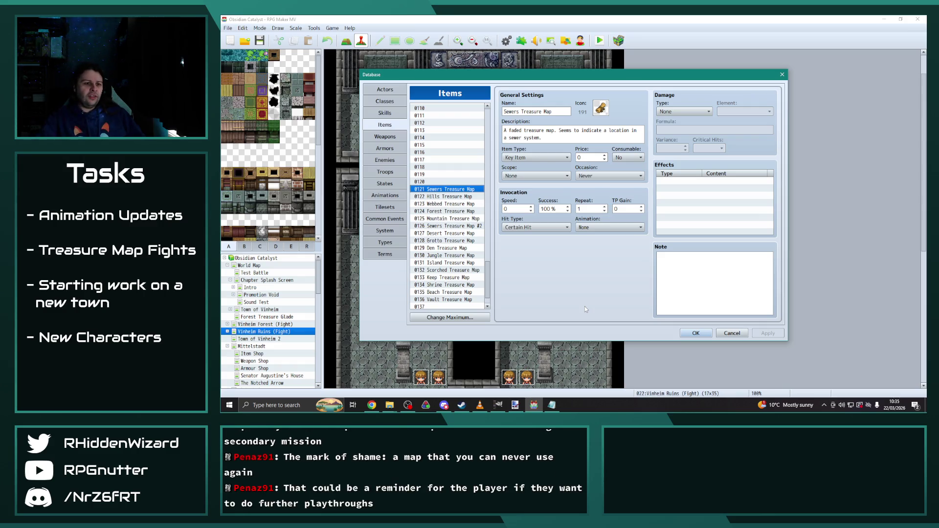
click(687, 334)
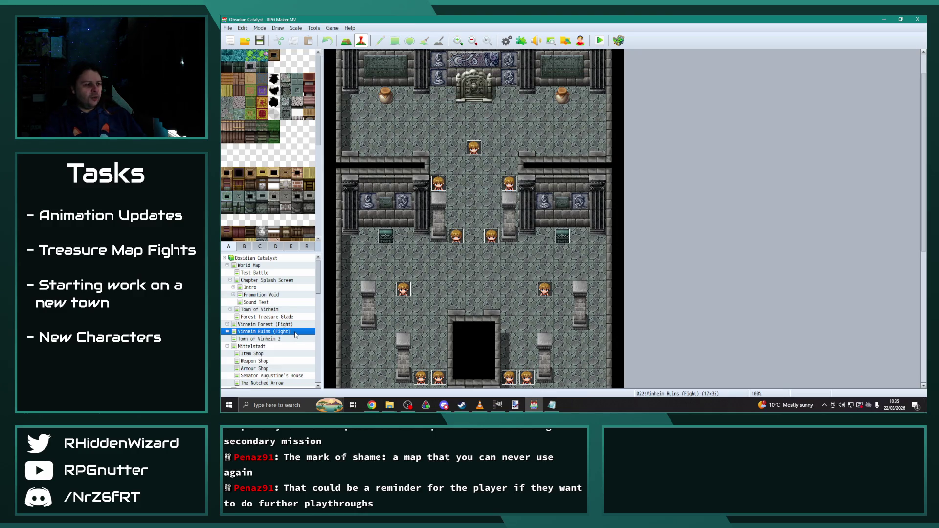
Select the Iridesh (South) map in the map tree and expand its child maps.
drag(318, 278, 319, 285)
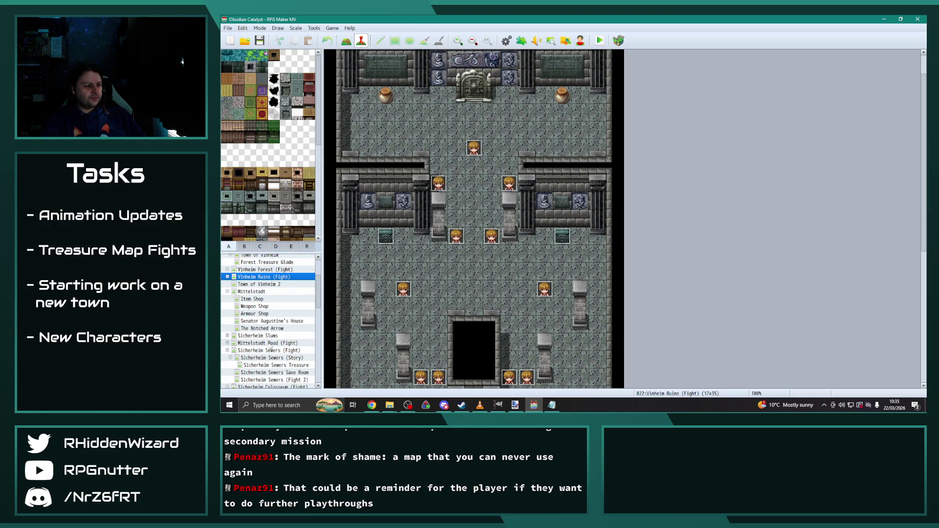
scroll(272, 349, down, 1)
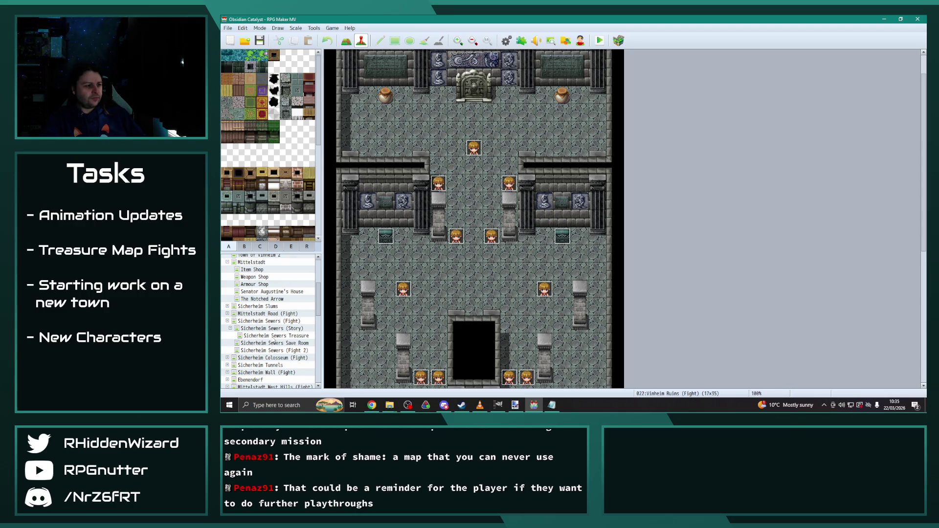
scroll(274, 342, down, 1)
scroll(273, 343, down, 4)
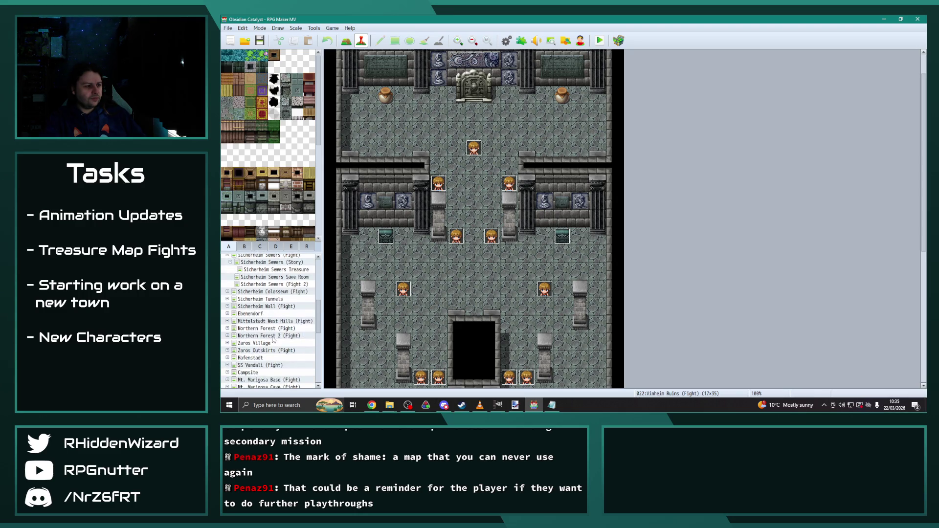
click(242, 344)
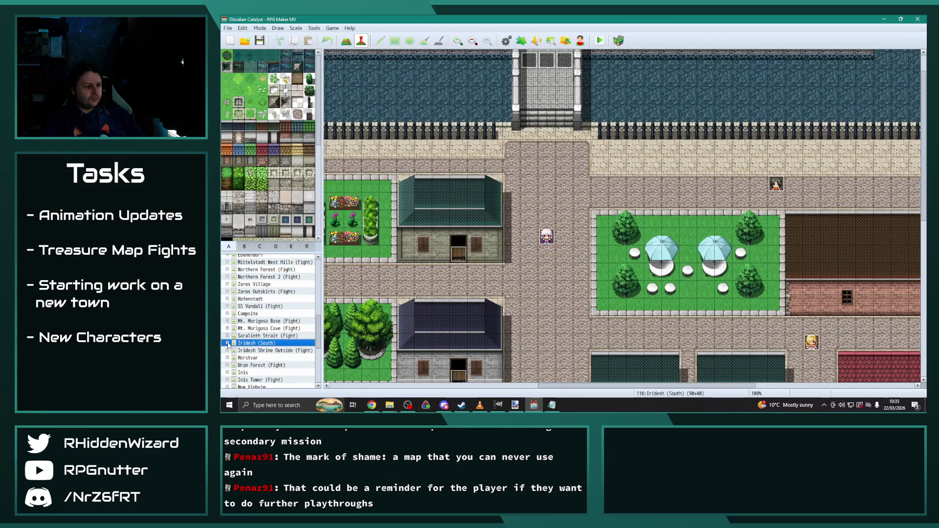
click(228, 343)
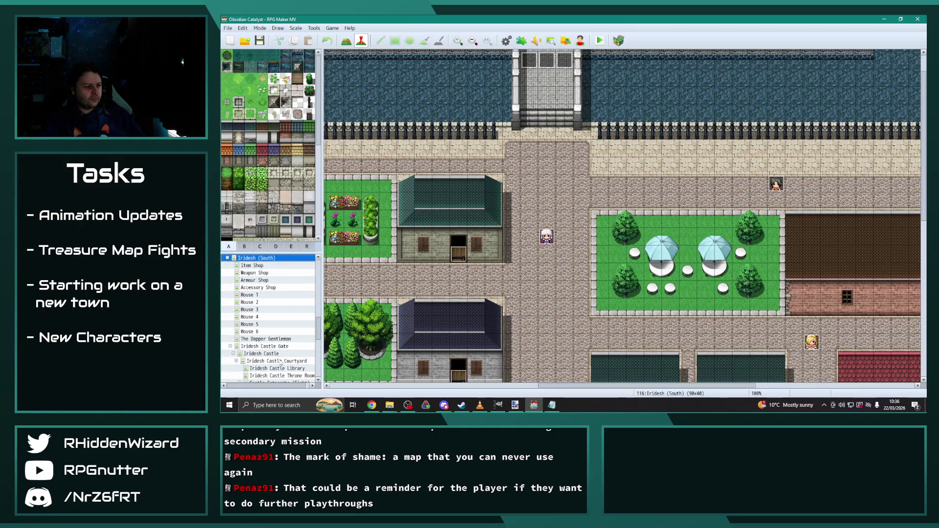
On Iridesh Castle Courtyard, view guard event EV006's GazerClear page about the secured library.
click(282, 361)
scroll(866, 301, down, 1)
double_click(866, 301)
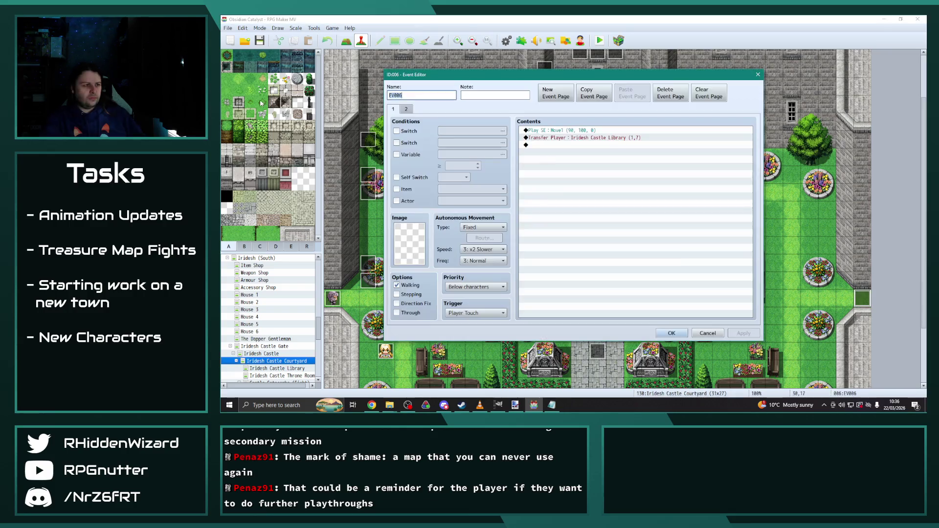
click(406, 109)
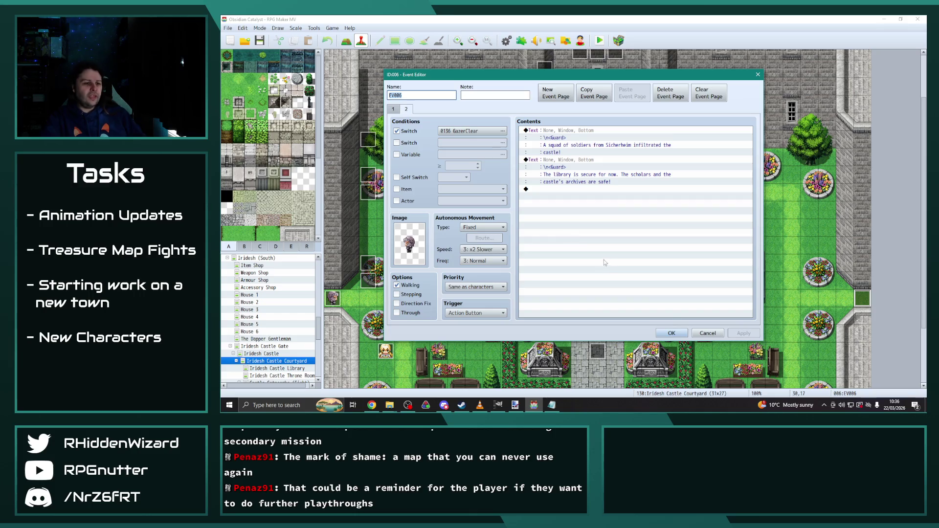
click(674, 334)
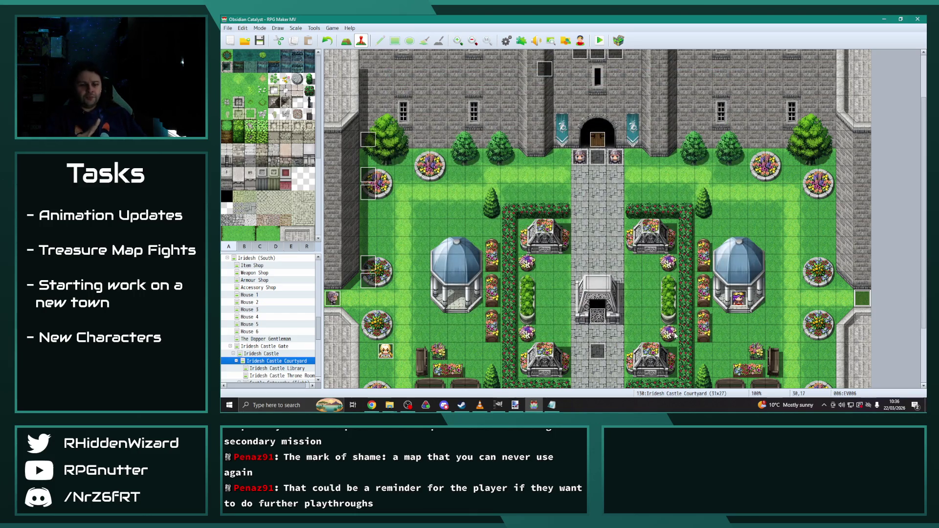
scroll(675, 335, down, 3)
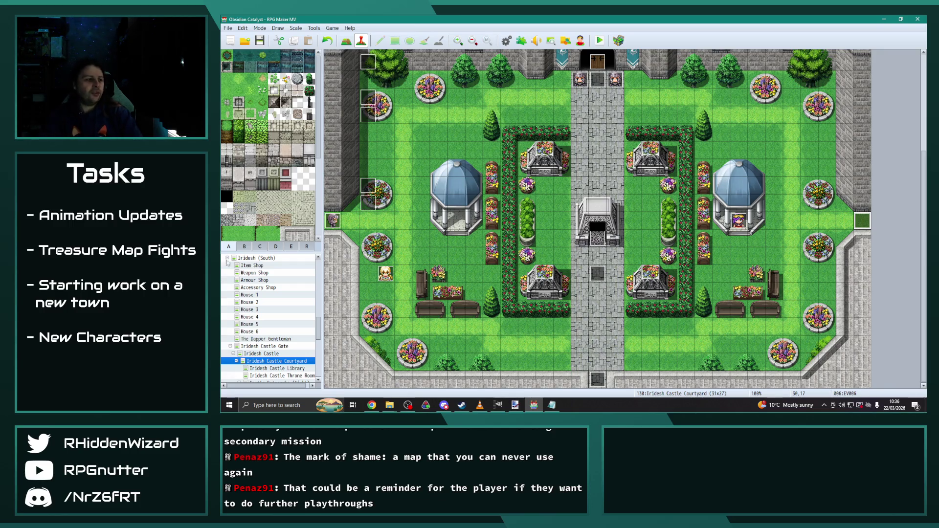
drag(318, 331, 318, 265)
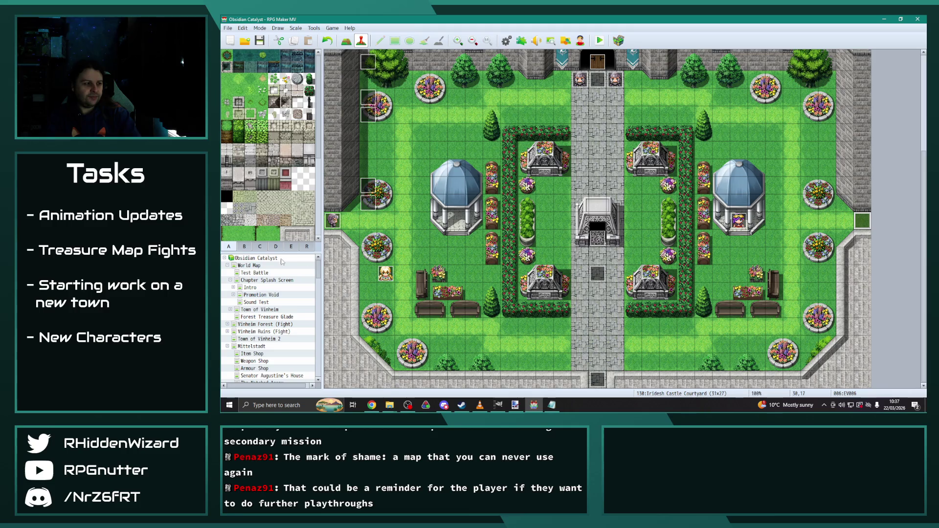
Open World Map event EV158 and browse its pages 7, 5, 4 and 2.
click(259, 265)
scroll(500, 327, down, 3)
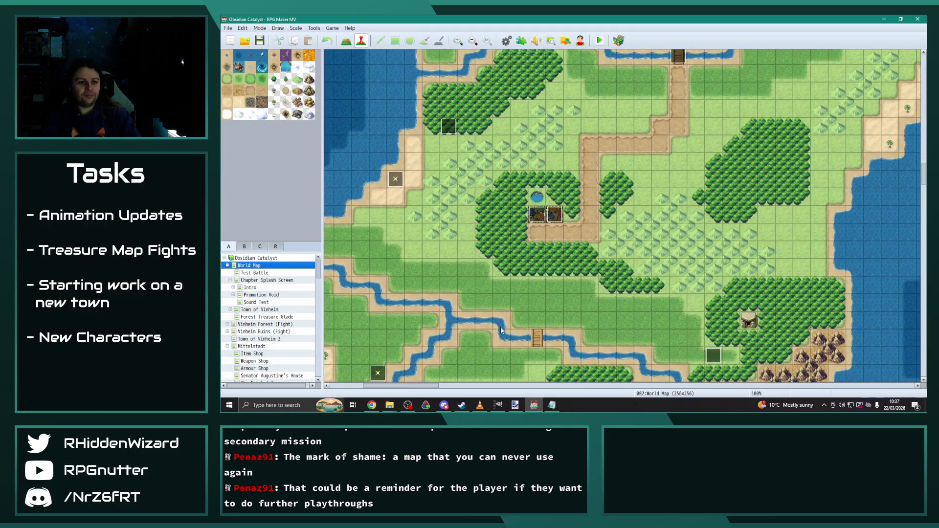
scroll(501, 337, down, 1)
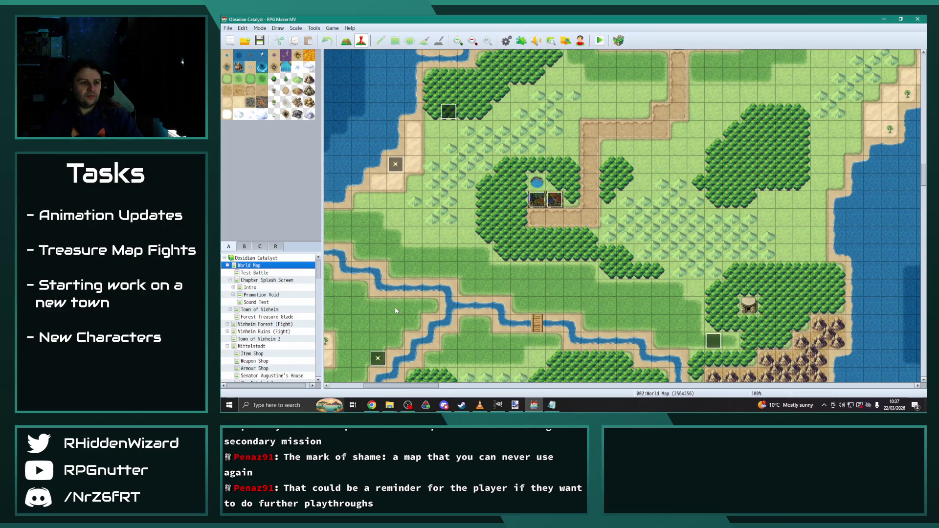
double_click(452, 115)
click(470, 109)
click(483, 110)
click(471, 109)
click(457, 109)
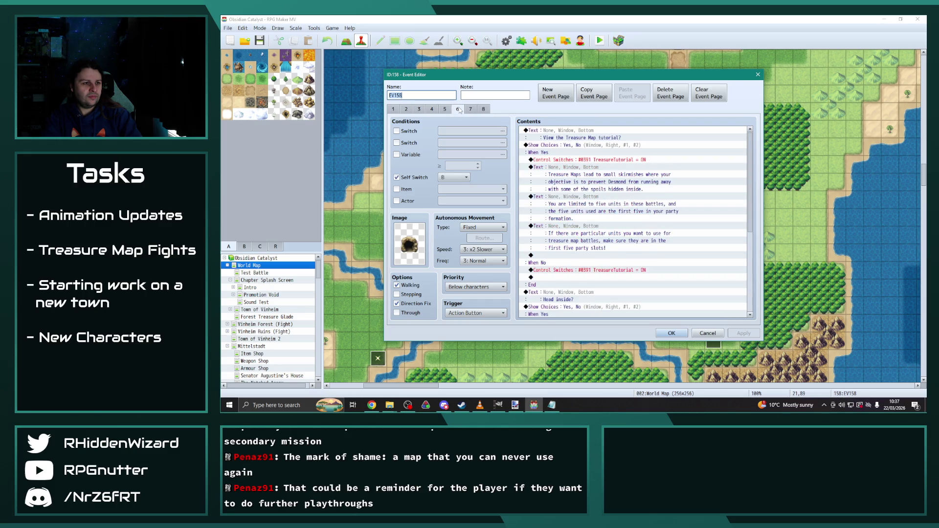
click(444, 109)
click(432, 109)
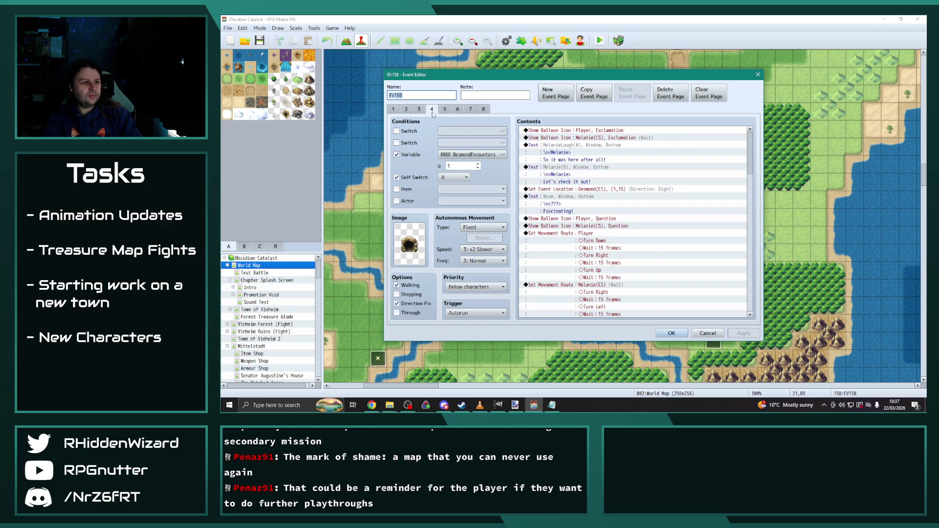
click(409, 112)
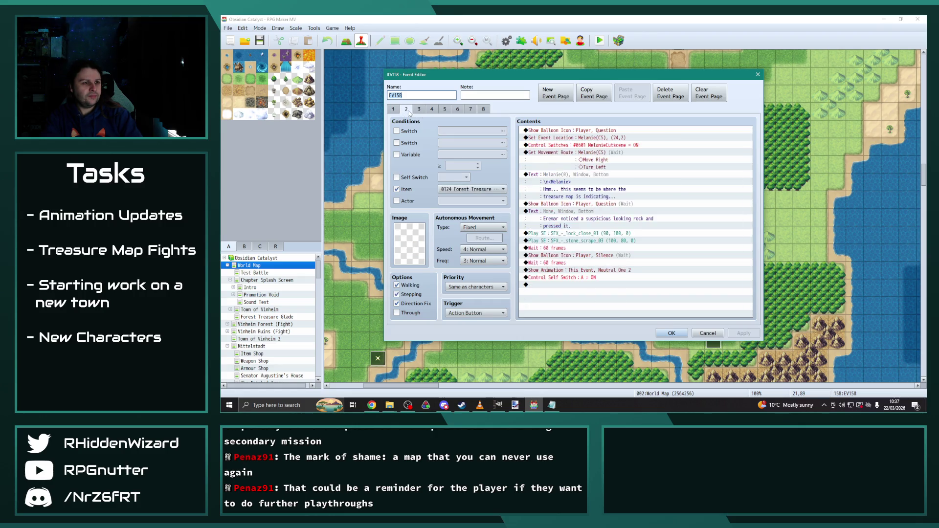
Compare page 7 with the empty Treasure4Clear page 8, moving the editor window right.
click(470, 110)
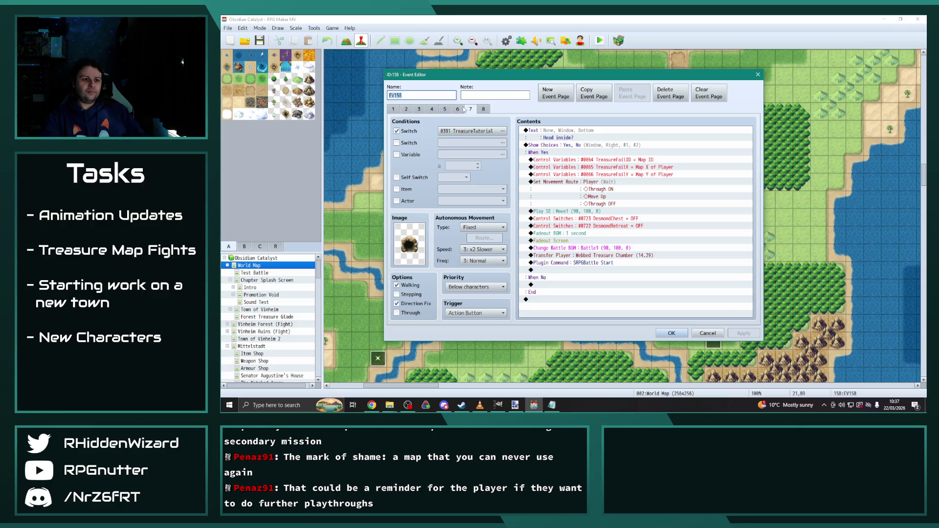
click(483, 110)
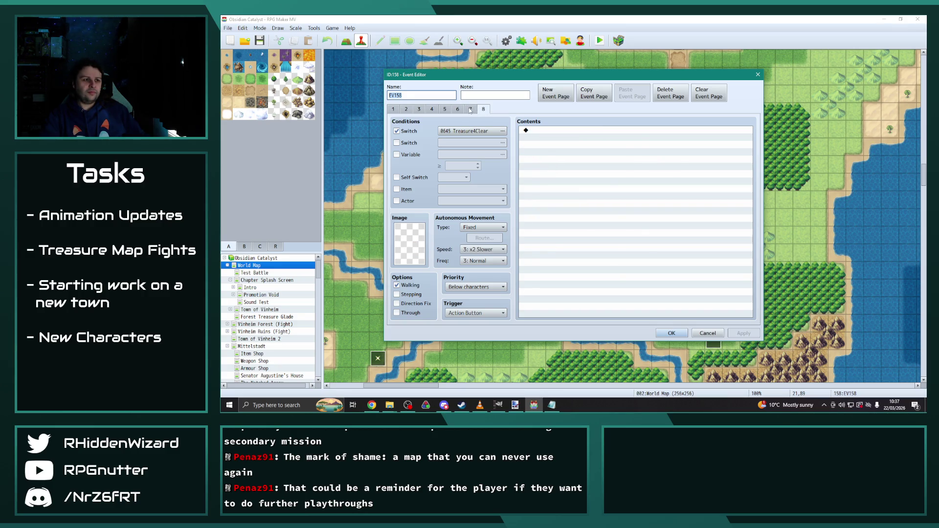
click(470, 110)
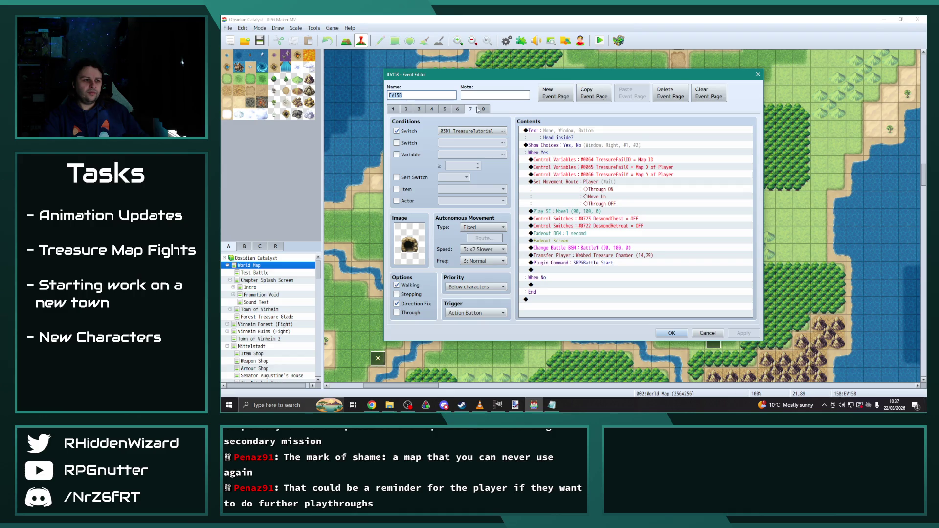
click(484, 110)
mouse_move(501, 78)
mouse_down()
mouse_move(641, 76)
mouse_move(611, 79)
mouse_up()
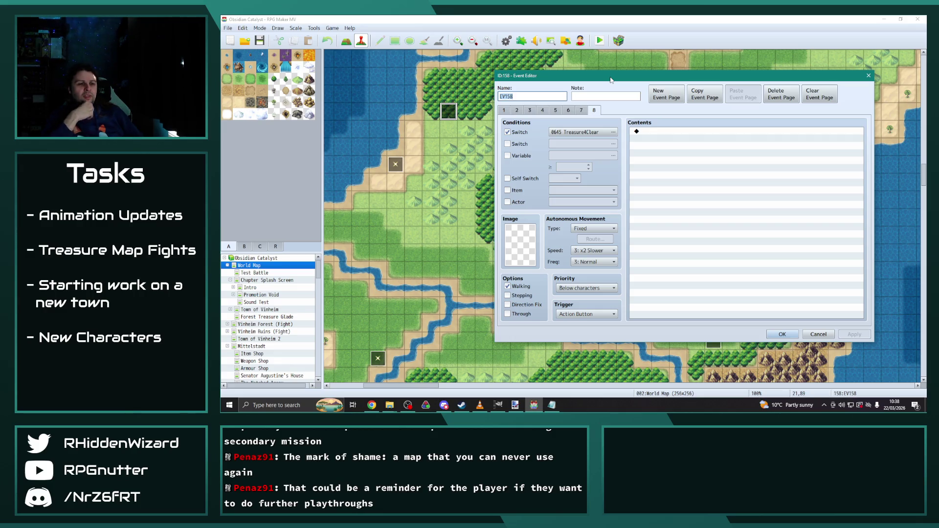
Look through EV158's pages 7, 6 and 5 without adding any command.
click(582, 110)
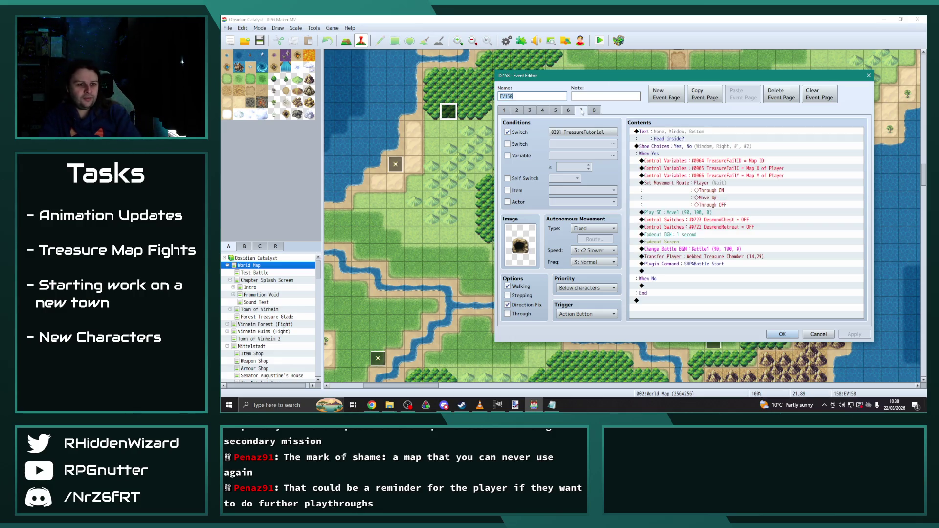
click(725, 259)
key(Insert)
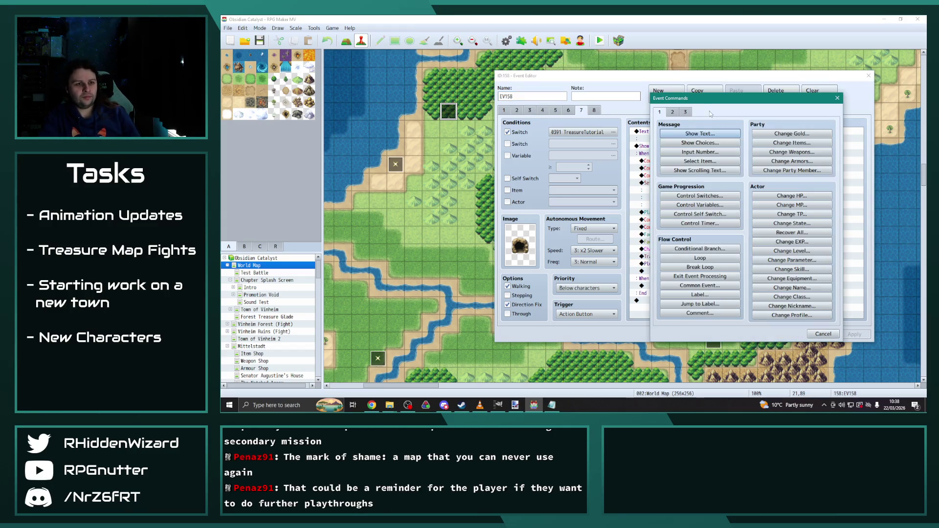
click(837, 98)
click(569, 110)
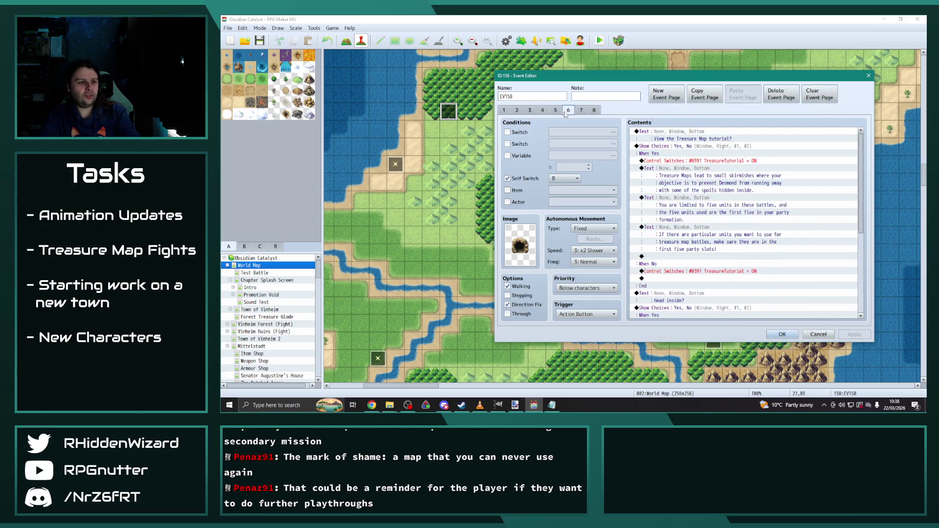
click(555, 110)
scroll(861, 228, down, 7)
drag(865, 177, 870, 286)
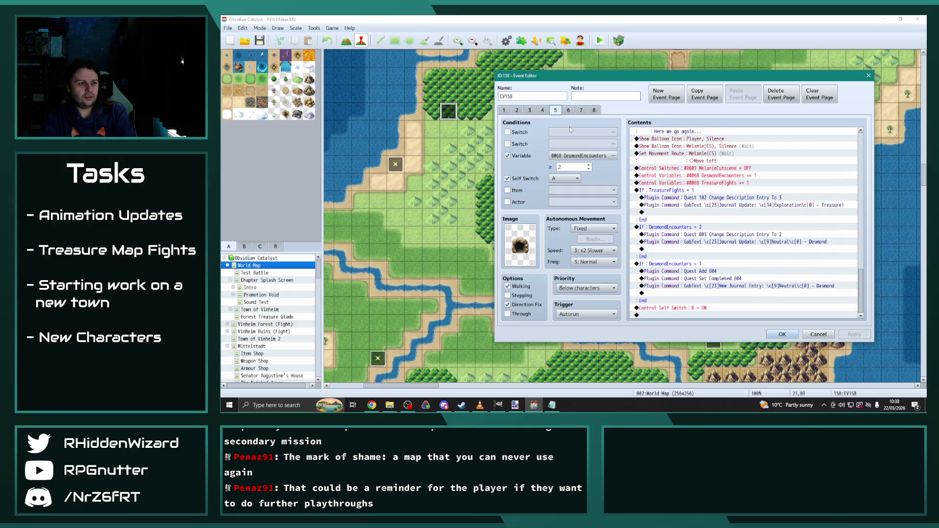
click(569, 110)
scroll(853, 163, down, 5)
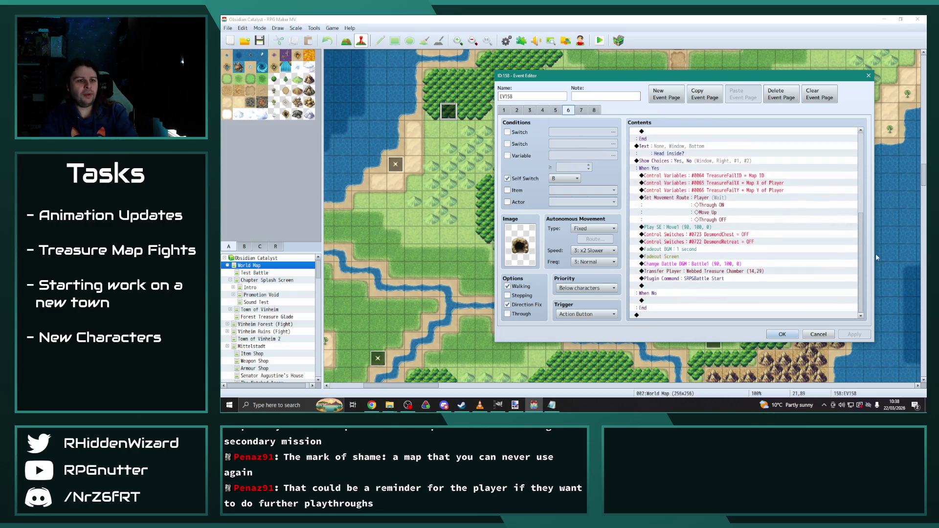
Point page 6's Transfer Player at Forest Treasure Glade (3,22).
double_click(724, 271)
click(775, 190)
drag(612, 198, 616, 133)
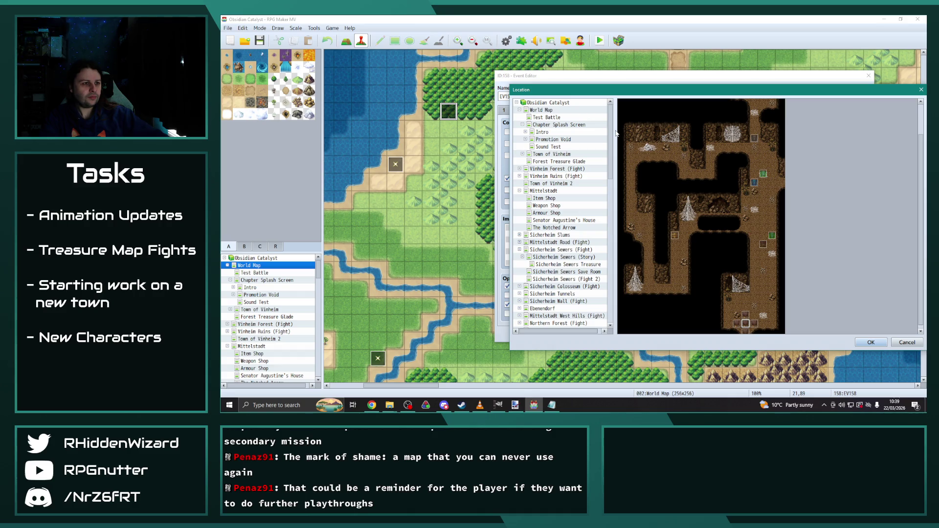
click(570, 161)
click(866, 343)
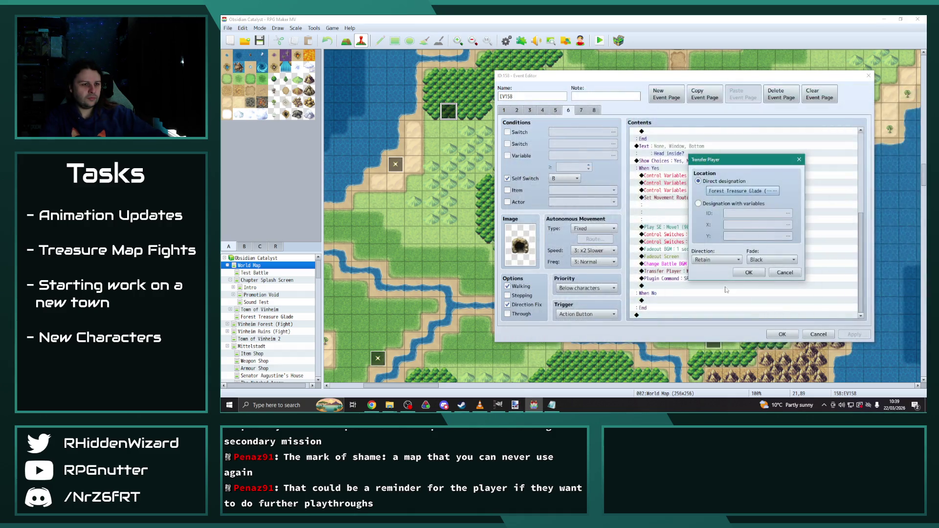
click(749, 273)
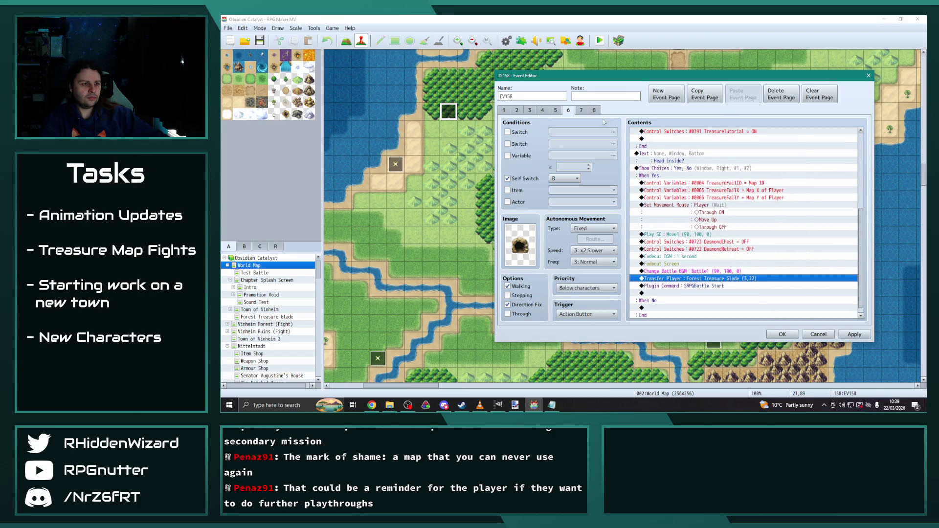
Point page 7's Transfer Player at Forest Treasure Glade (3,22) as well.
click(582, 111)
double_click(675, 256)
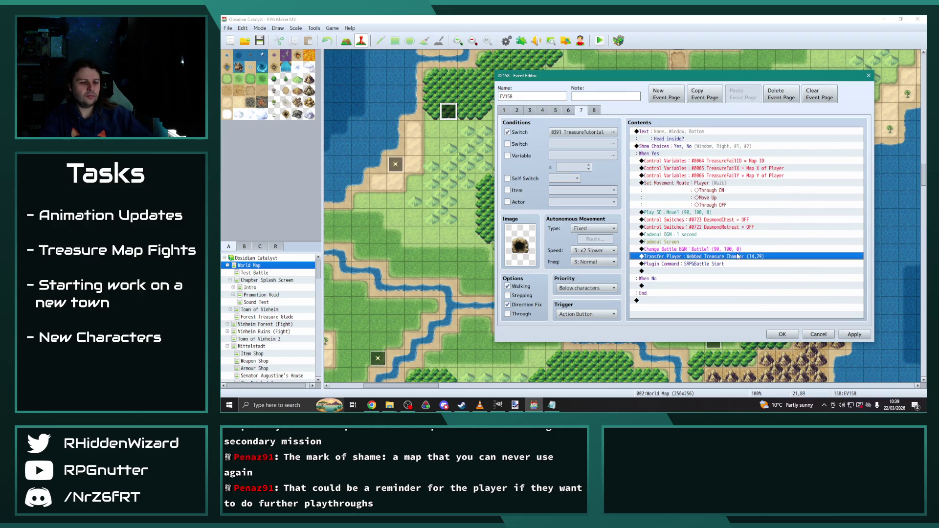
click(752, 193)
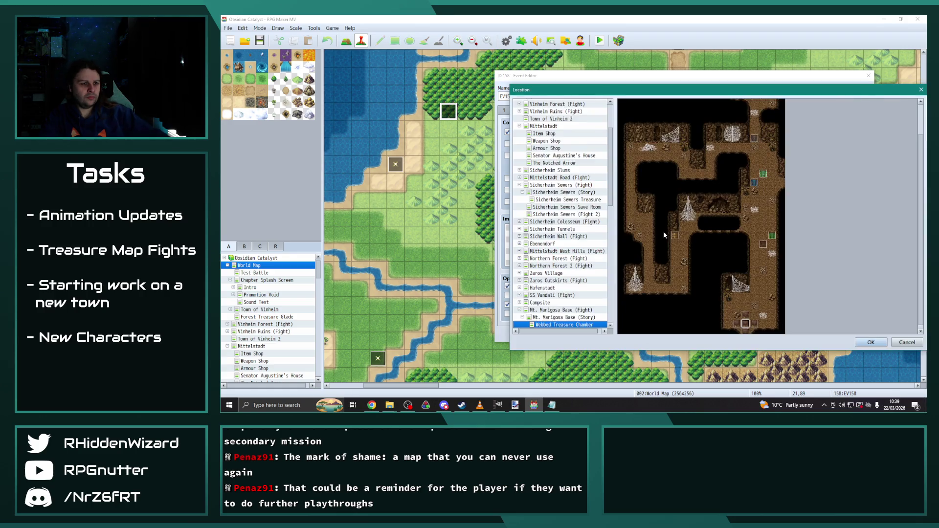
scroll(564, 179, up, 3)
click(568, 162)
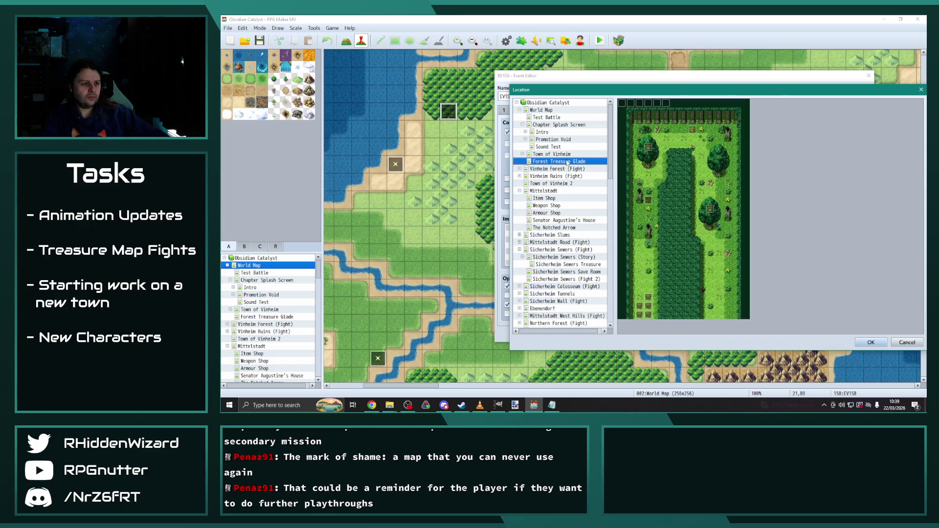
click(870, 342)
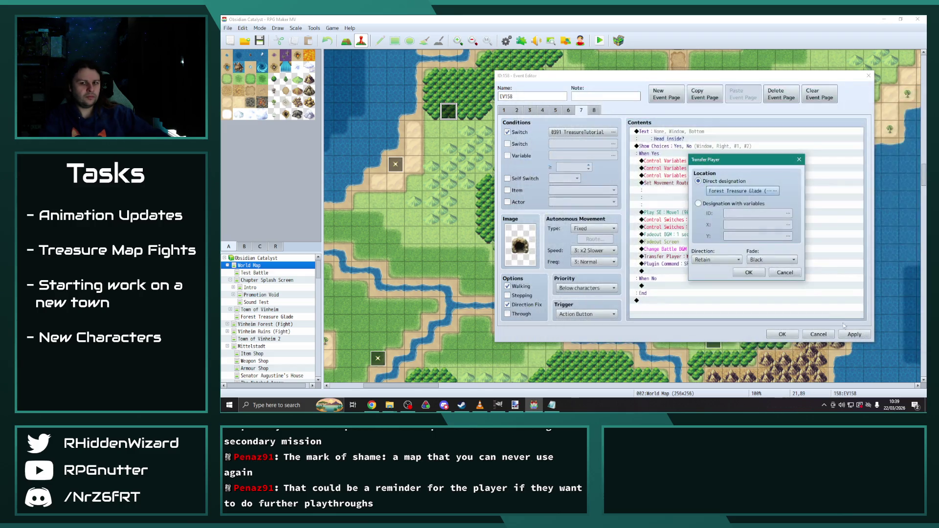
click(748, 272)
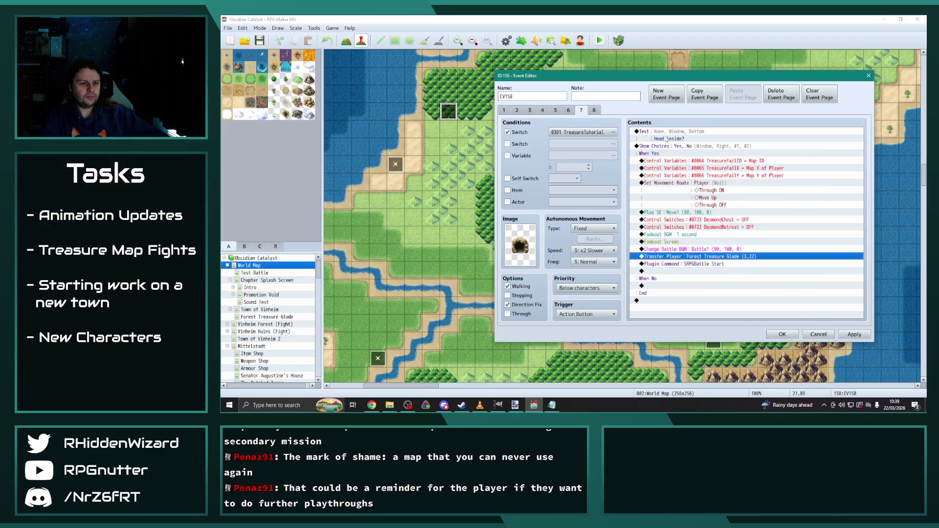
click(594, 110)
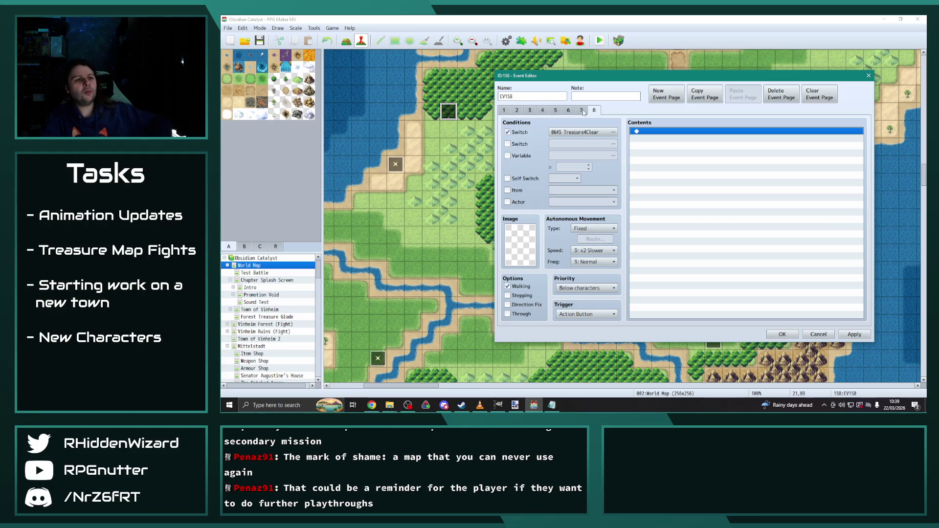
Replace the empty new page with a copy of EV158's page 8 as page 9.
click(671, 98)
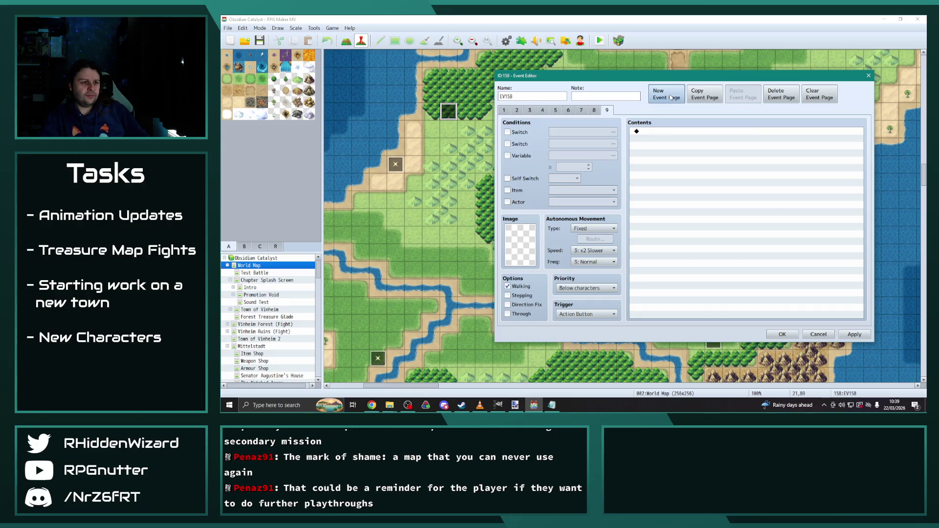
click(594, 110)
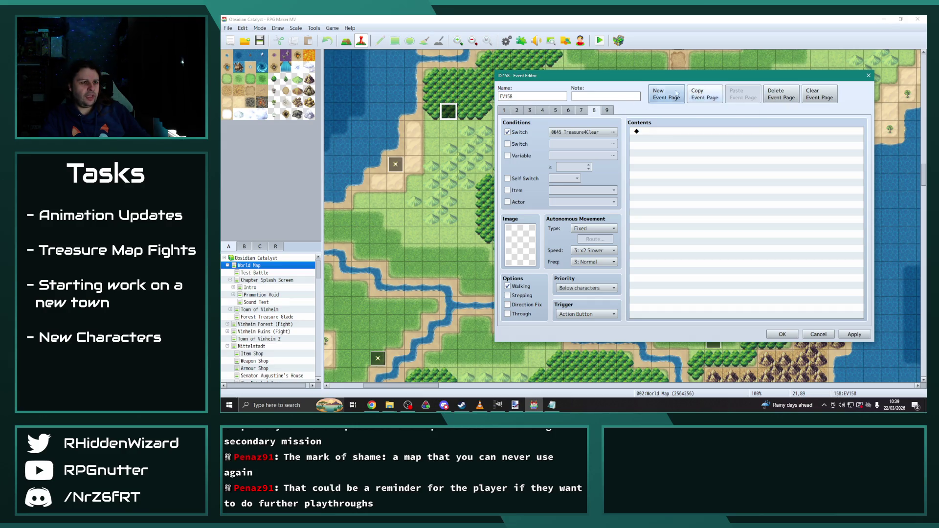
click(608, 111)
click(783, 98)
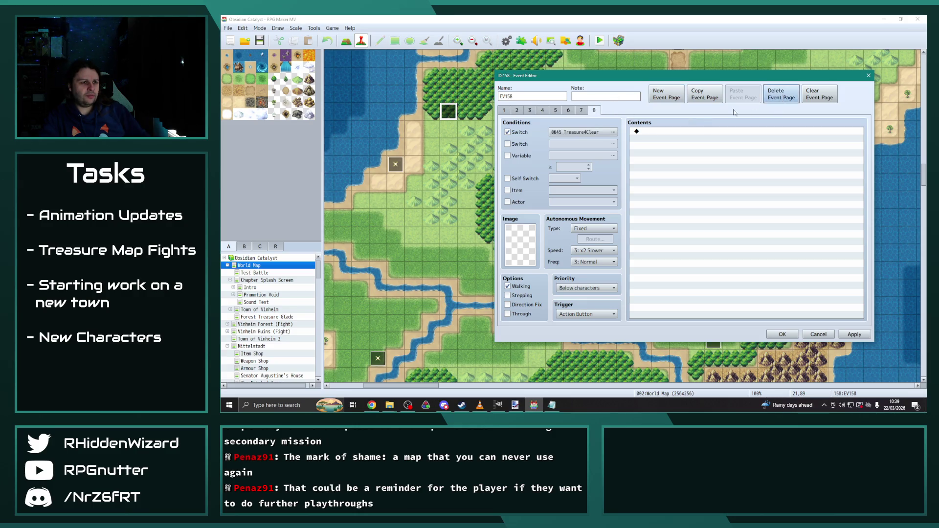
click(705, 95)
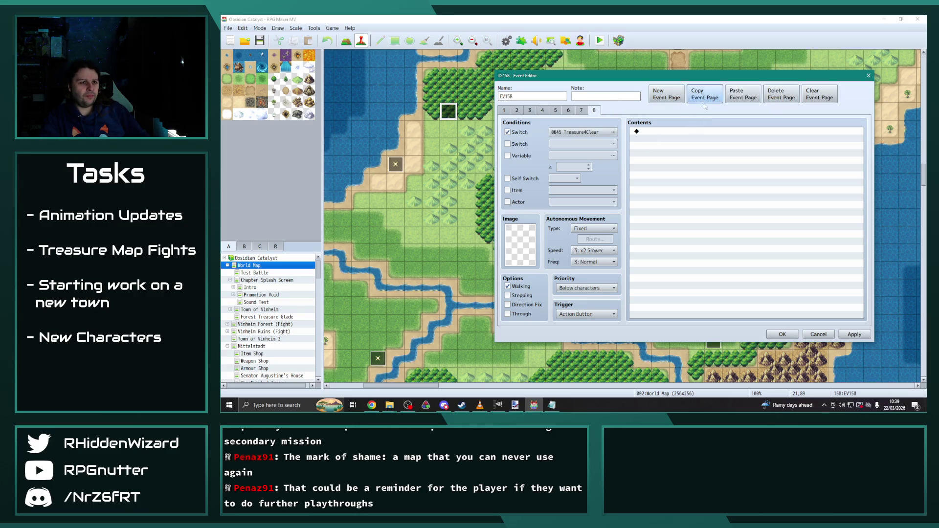
Open page 9's switch condition and browse up to the 0121–0140 switch range.
click(609, 133)
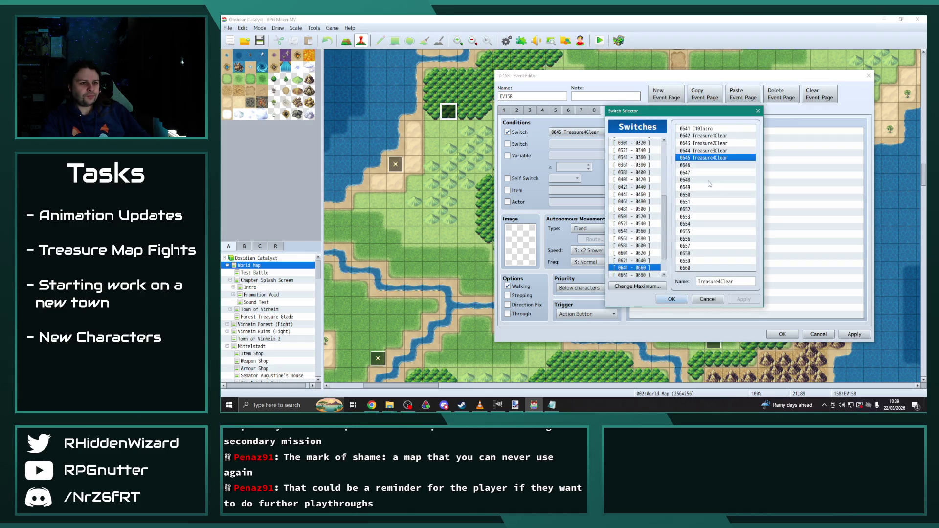
click(636, 173)
scroll(636, 166, up, 1)
scroll(636, 166, up, 3)
click(647, 182)
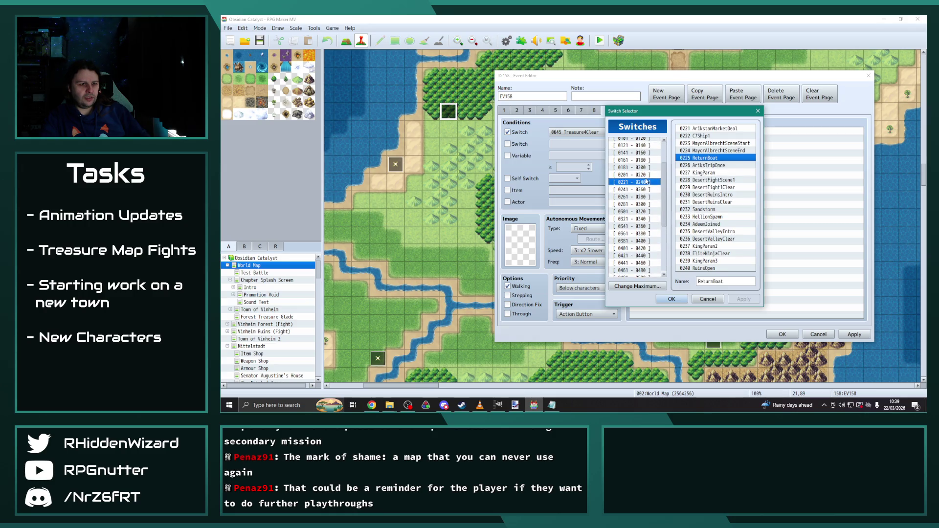
click(640, 175)
click(638, 168)
click(637, 161)
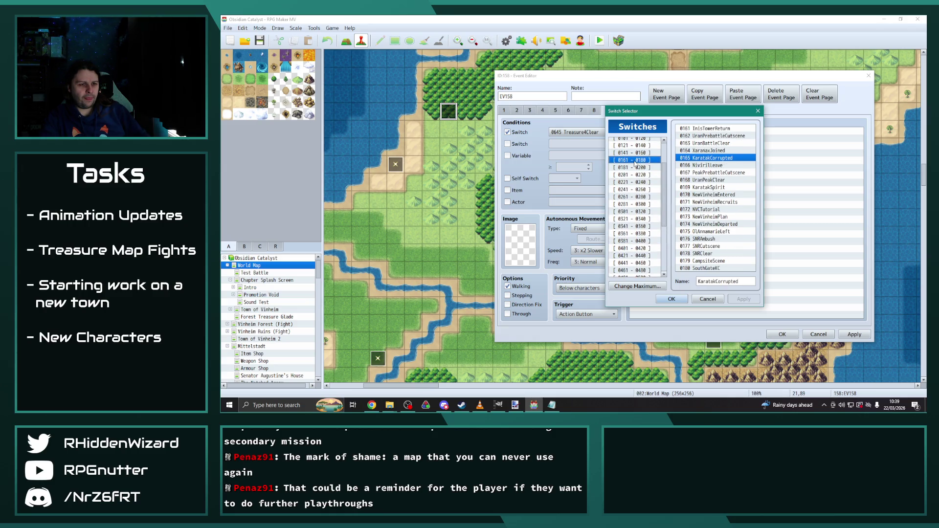
click(638, 153)
click(638, 145)
Set the condition to switch 0146 Catacombs2Clear and apply the changes.
scroll(636, 199, up, 2)
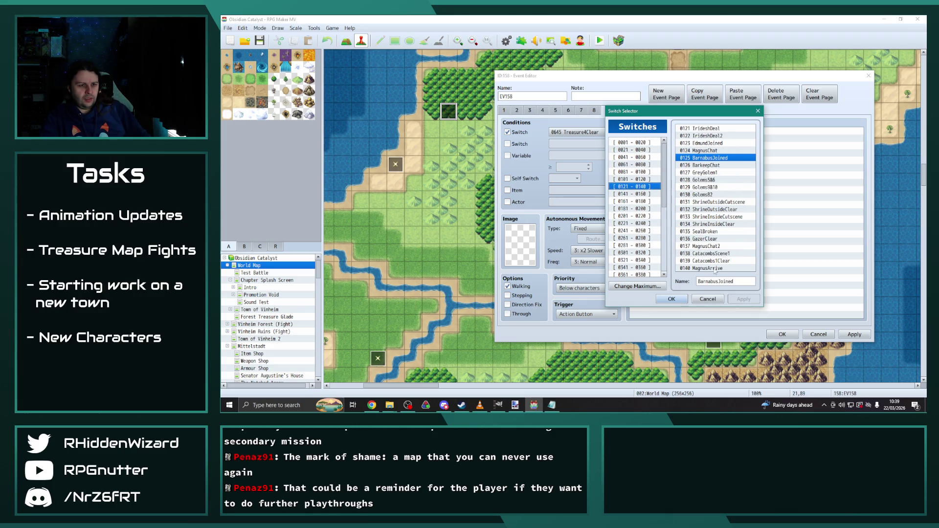
click(635, 194)
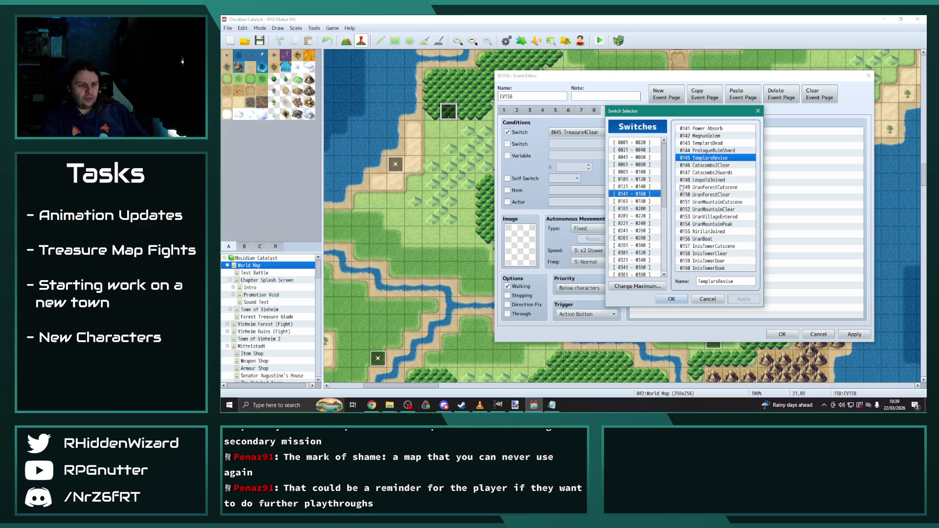
click(710, 165)
click(672, 299)
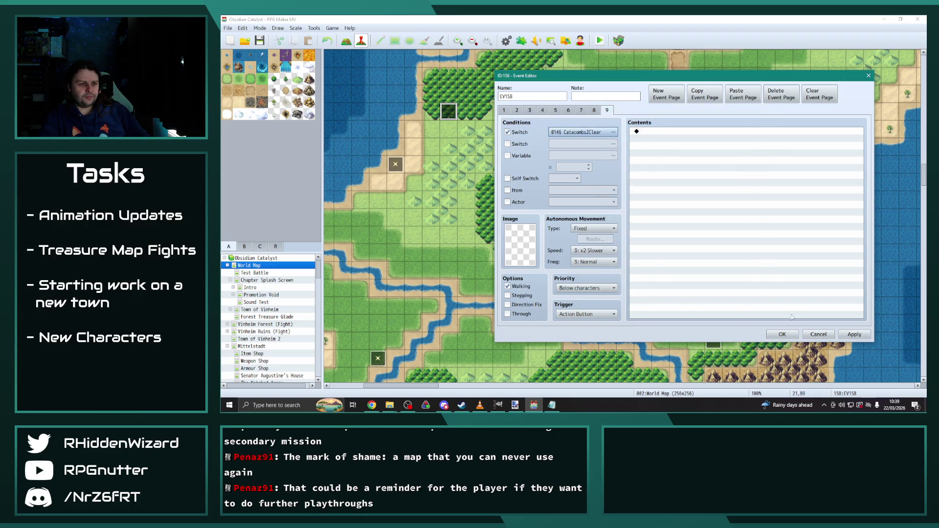
click(855, 334)
click(530, 111)
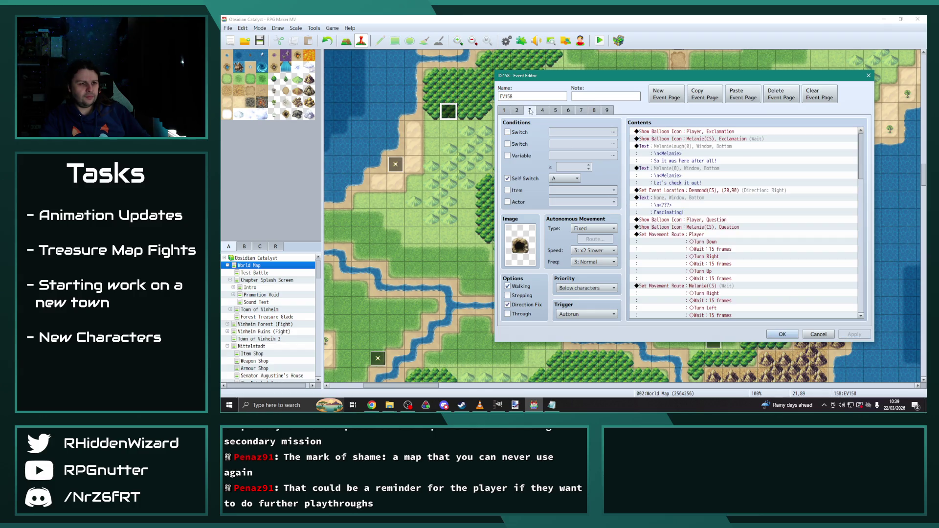
Copy page 2's commands through Melanie's treasure-map line into page 9.
click(516, 111)
click(508, 111)
click(517, 111)
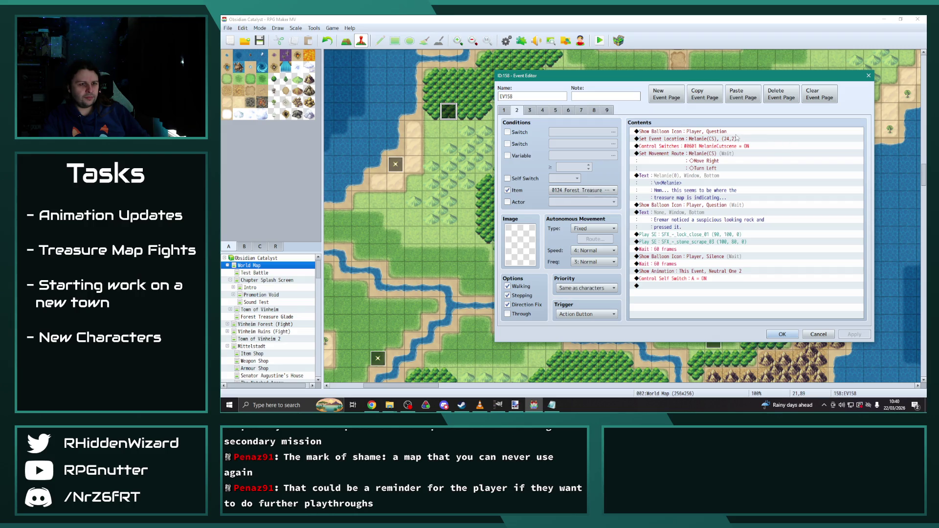
click(716, 132)
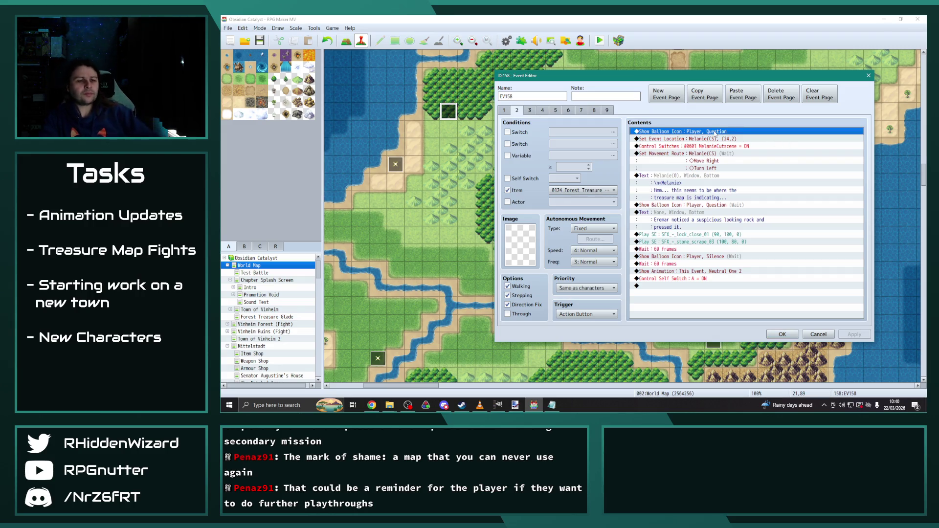
shift+click(705, 177)
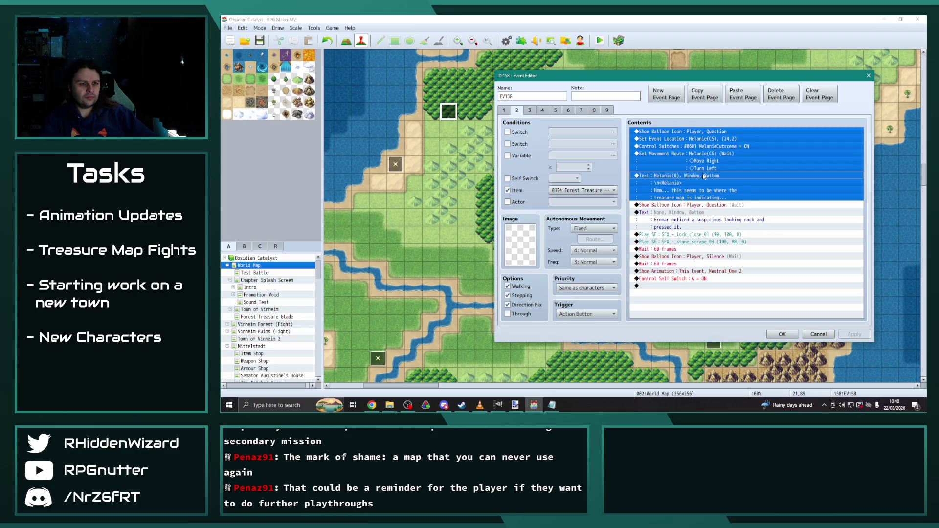
key(ctrl+c)
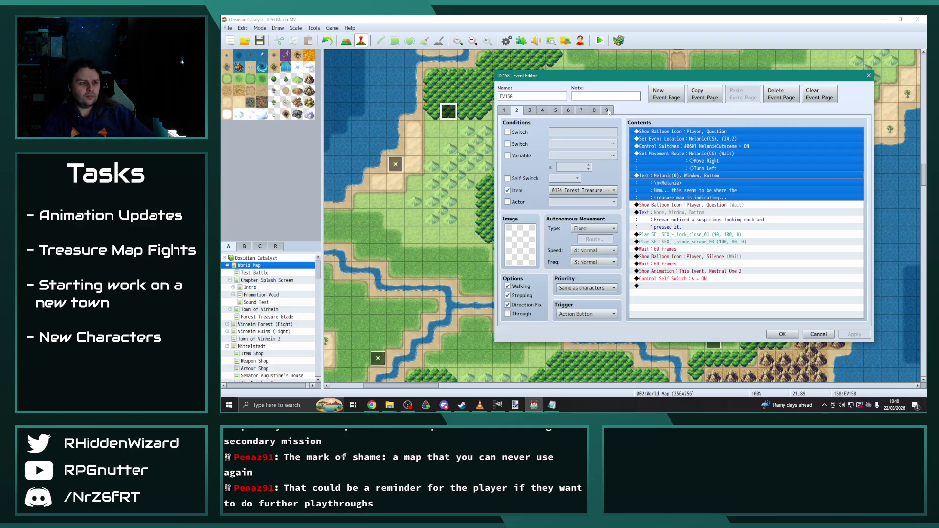
click(607, 110)
key(ctrl+v)
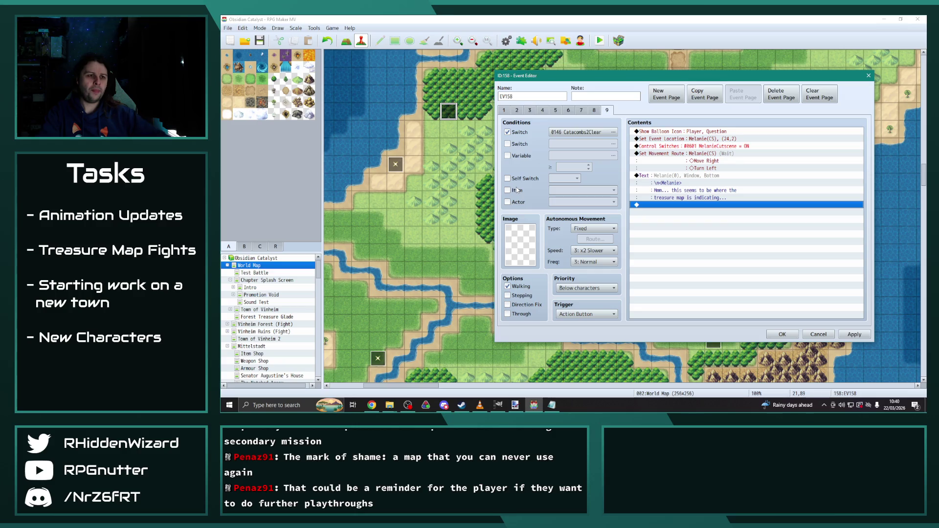
Check page 2's sprite image without changing it, then return to page 9.
click(504, 111)
click(517, 110)
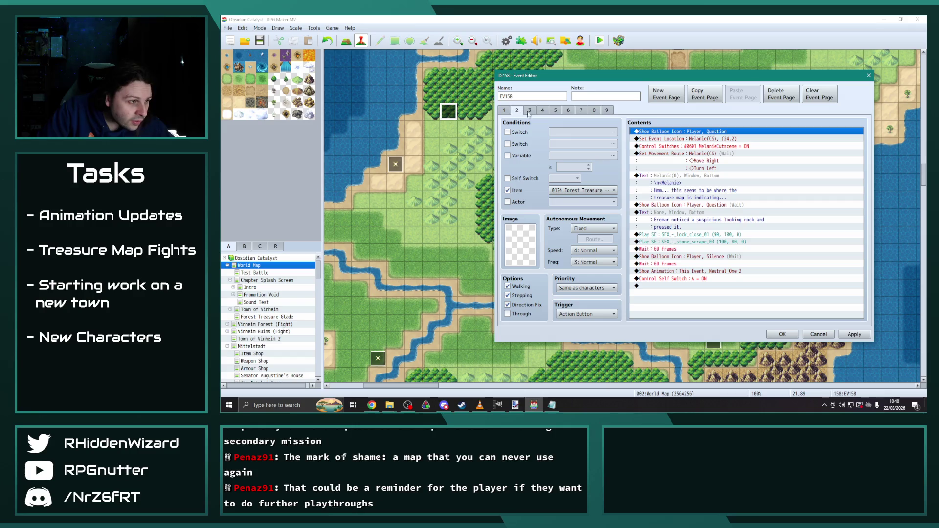
double_click(521, 245)
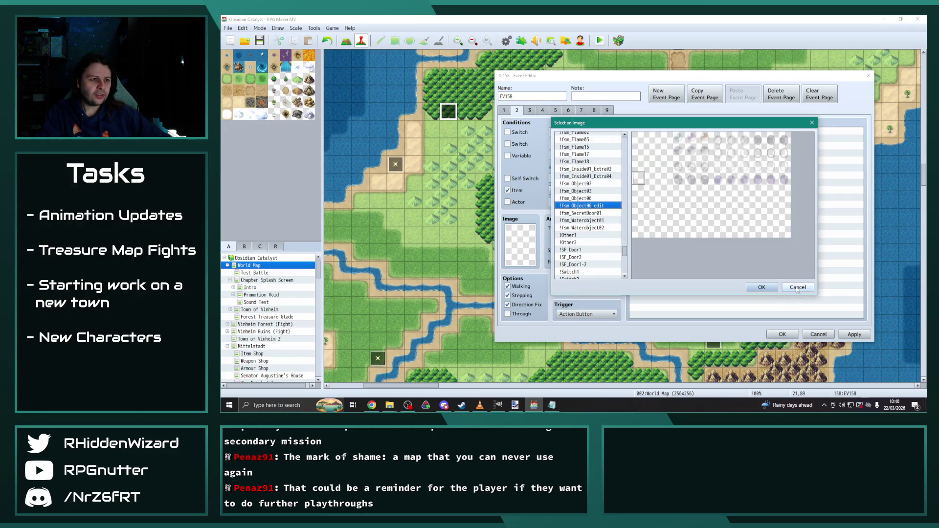
click(797, 288)
click(607, 111)
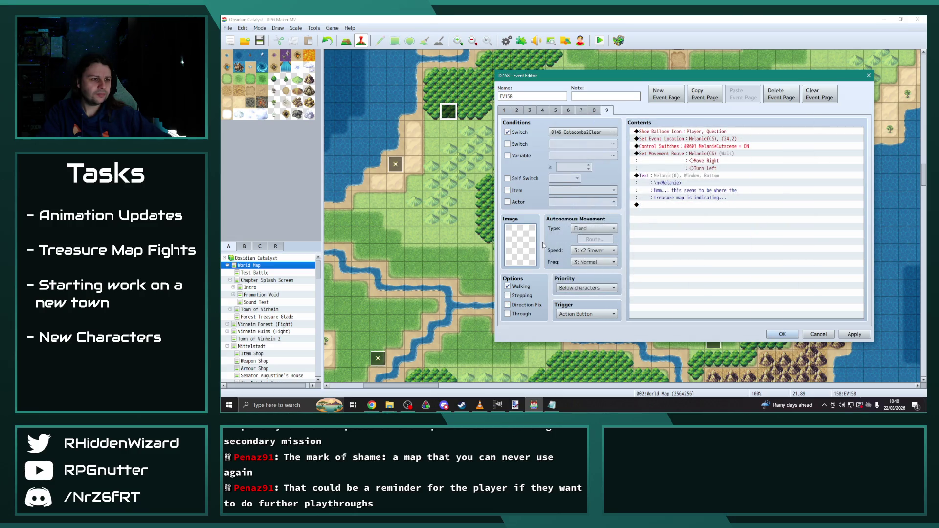
Set page 9's sprite image to the !fsm_Object06_edit sheet.
double_click(521, 245)
drag(626, 144, 625, 279)
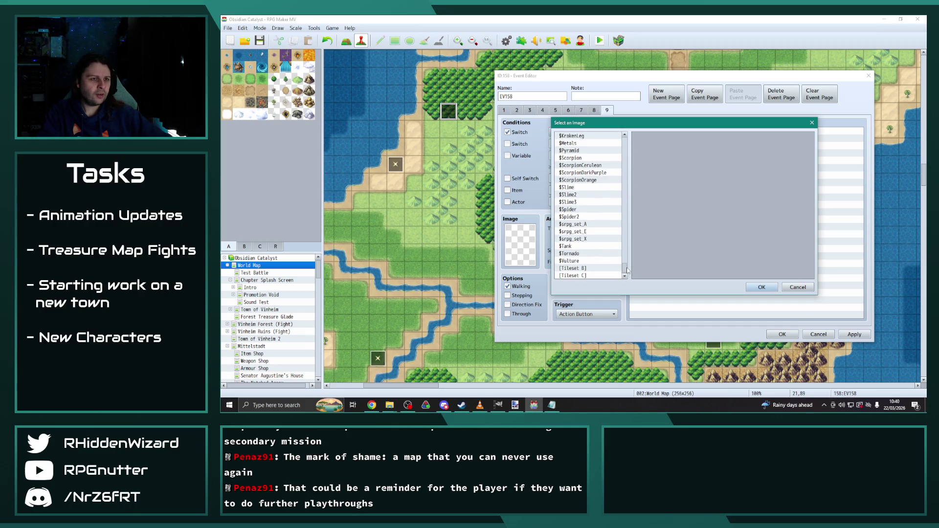
drag(629, 270, 628, 253)
click(602, 211)
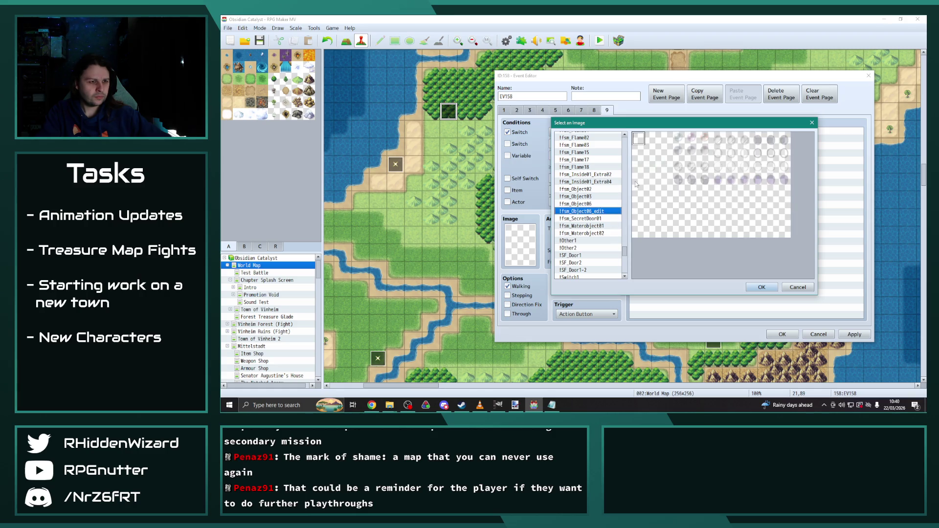
click(751, 288)
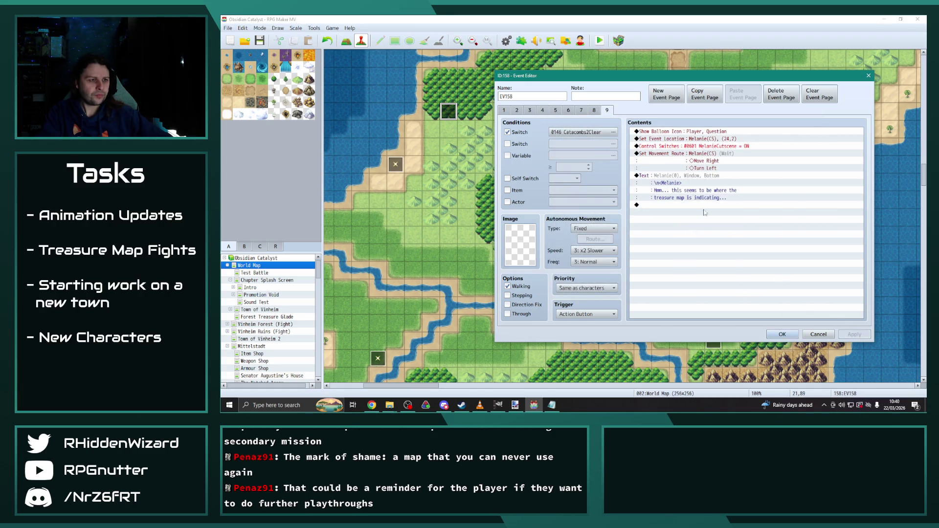
Move the Catacombs2Clear cutscene to page 8 and delete the duplicate page.
click(597, 111)
click(705, 94)
click(607, 111)
click(746, 96)
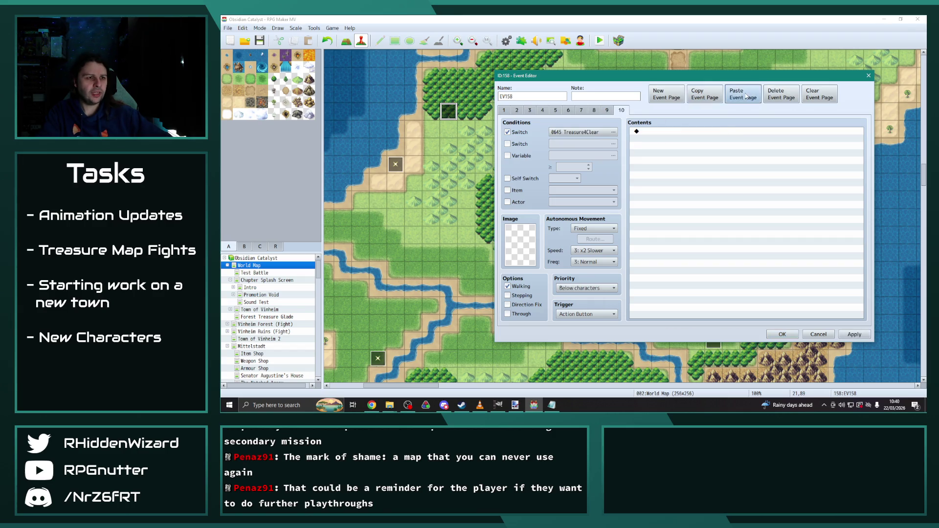
click(585, 112)
click(596, 112)
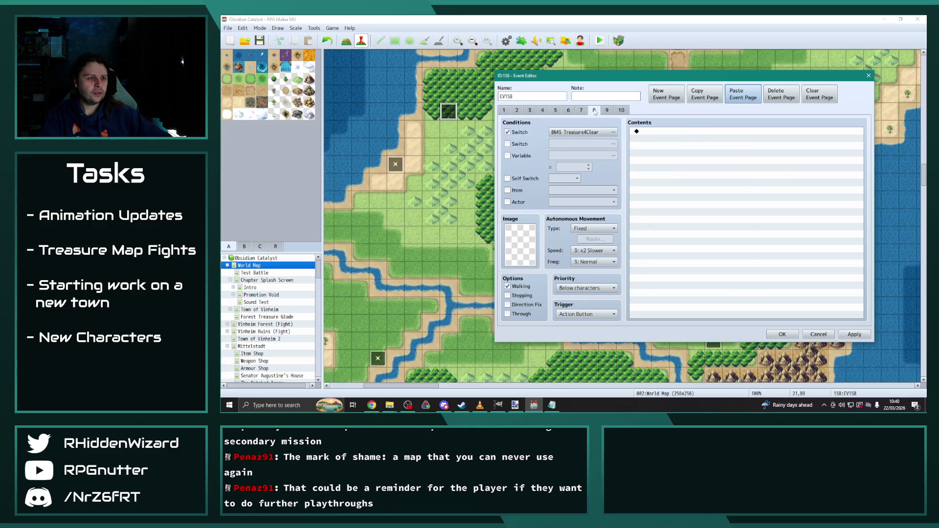
click(783, 97)
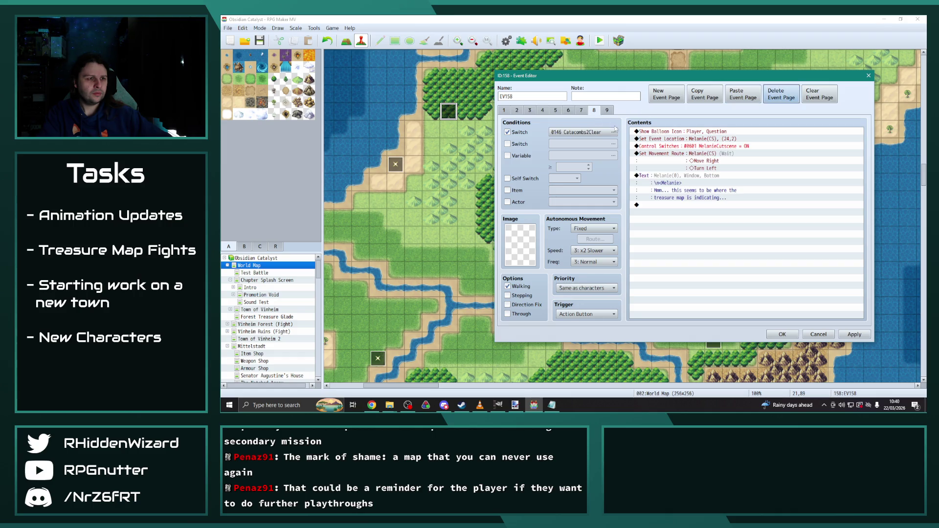
click(604, 111)
click(597, 111)
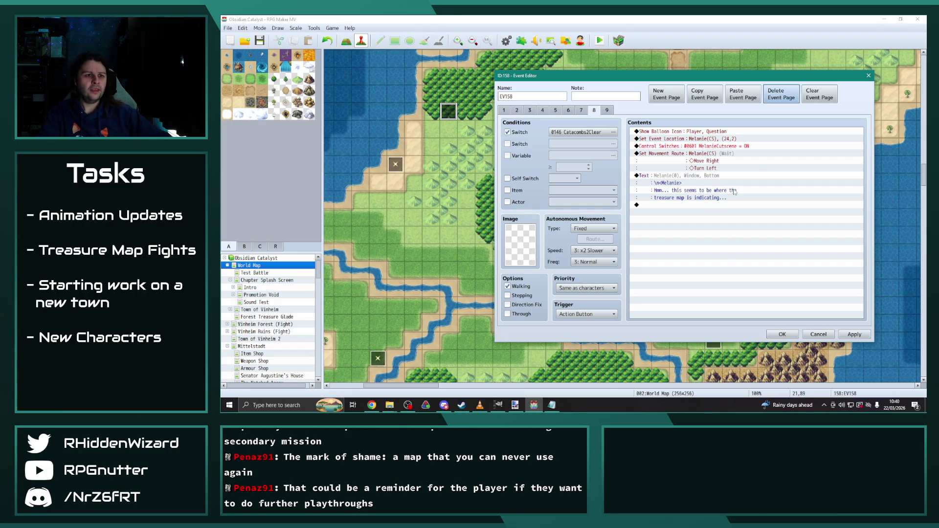
Duplicate Melanie's text command at the end of the command list.
double_click(709, 188)
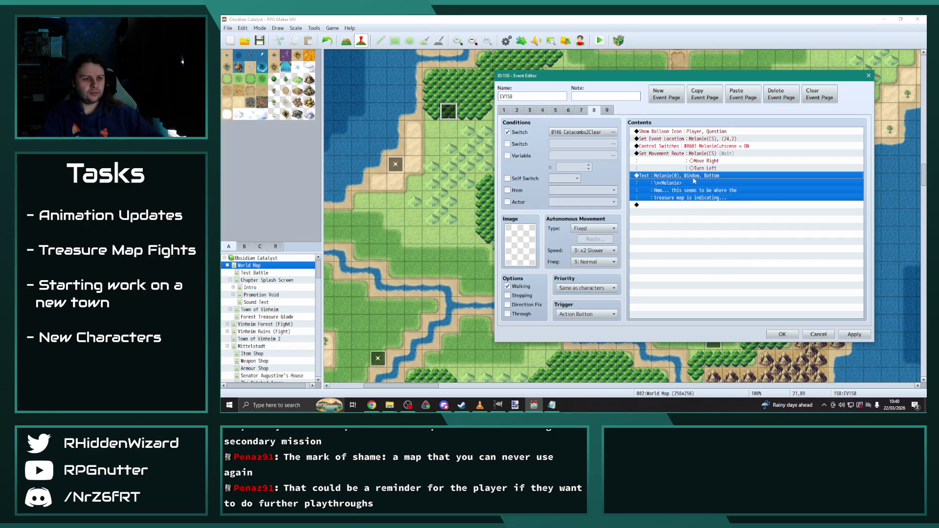
click(795, 257)
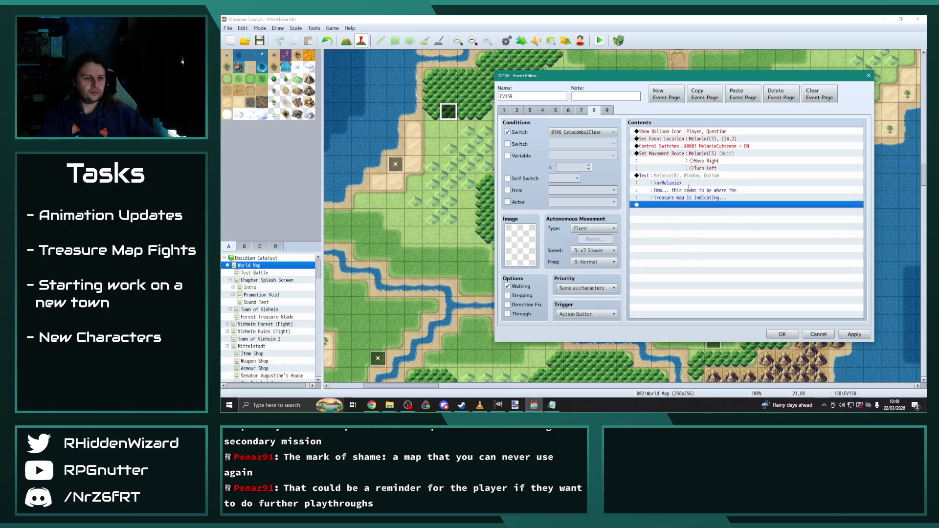
key(ctrl+c)
click(684, 207)
key(ctrl+v)
double_click(685, 208)
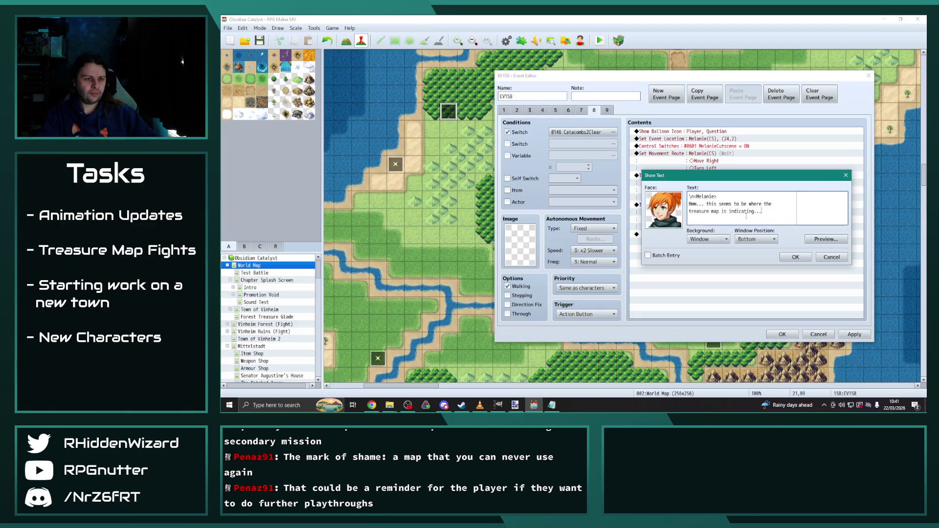
Give the duplicated message the MelanieSad face.
drag(762, 212, 690, 204)
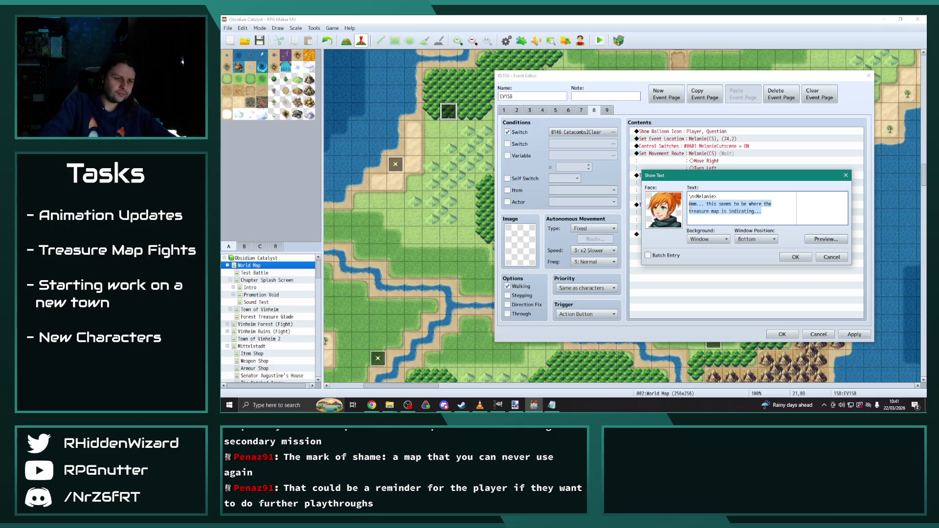
double_click(680, 195)
scroll(690, 230, down, 4)
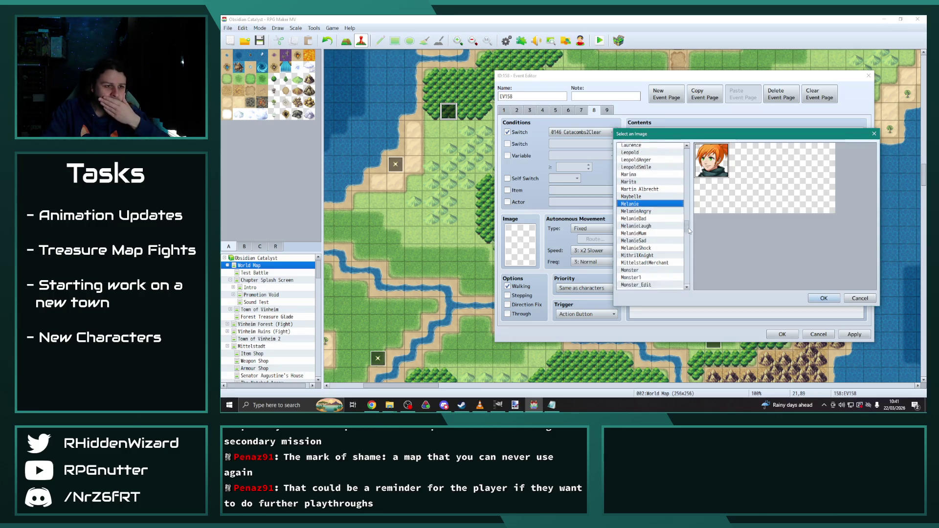
scroll(690, 230, up, 4)
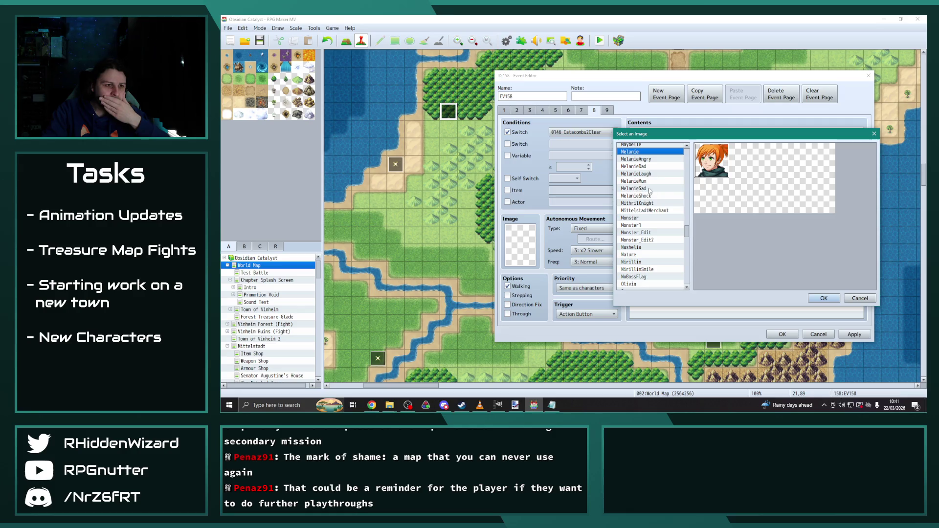
click(824, 298)
Change its text to 'It looks like somebody has already been through here though...' and apply.
drag(762, 212, 690, 204)
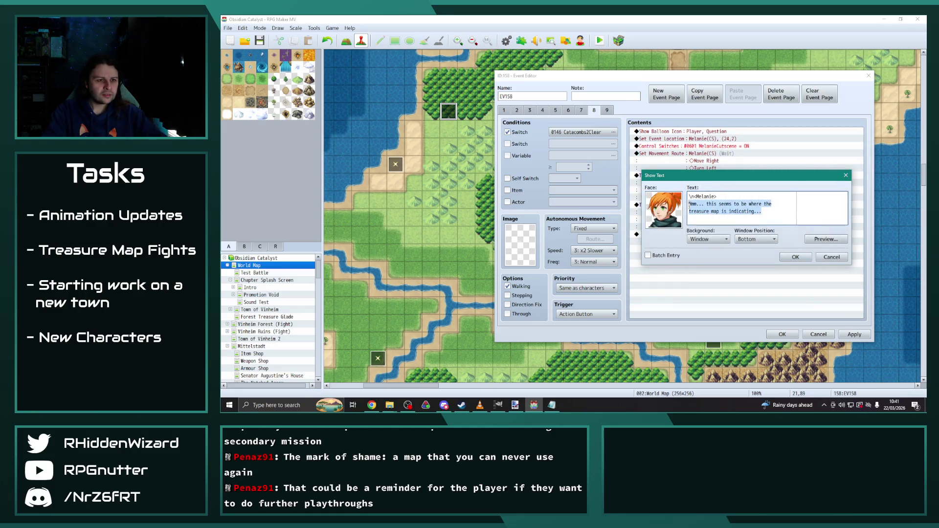
key(Delete)
text(oks )
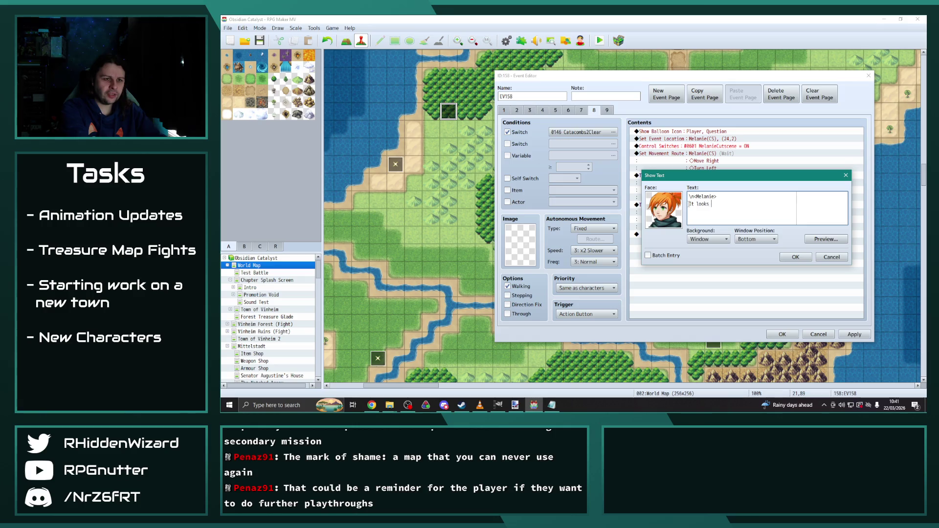
text(like somebody has already been)
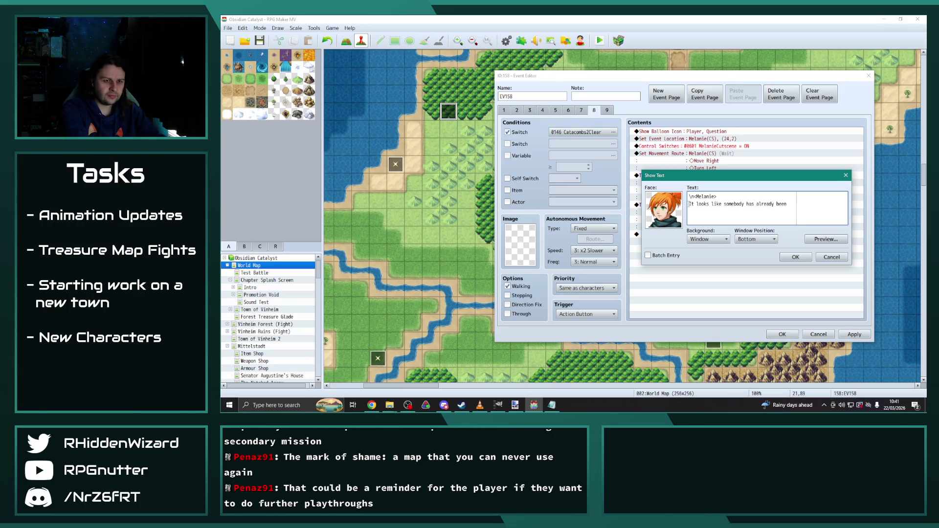
key(Return)
text(through here though...)
click(796, 257)
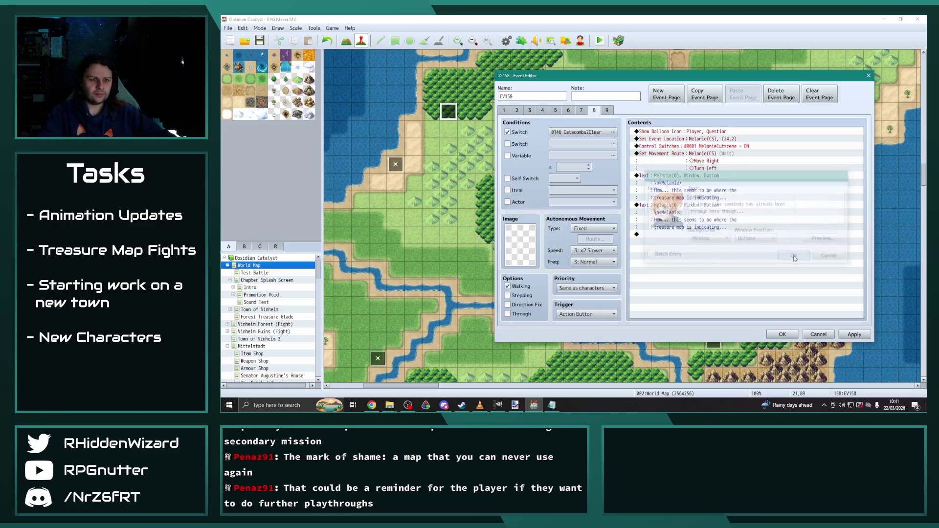
click(854, 335)
click(732, 272)
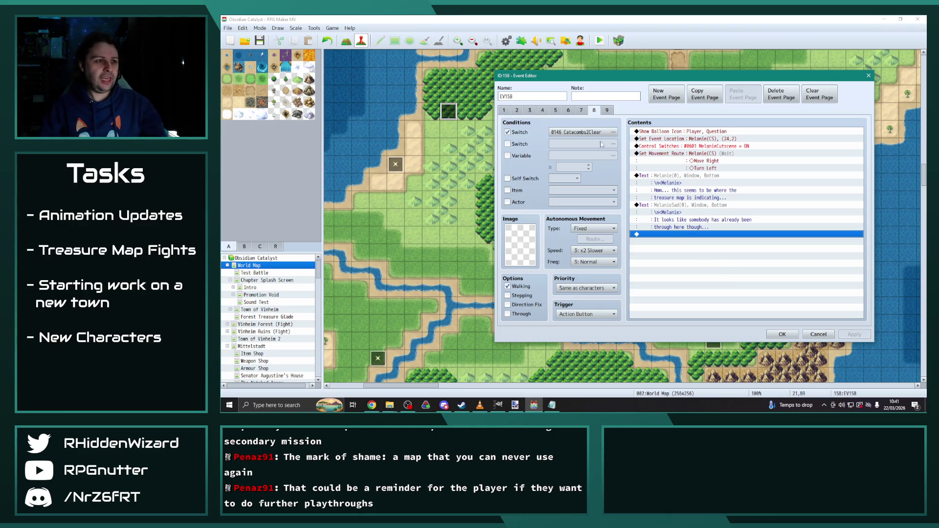
click(561, 111)
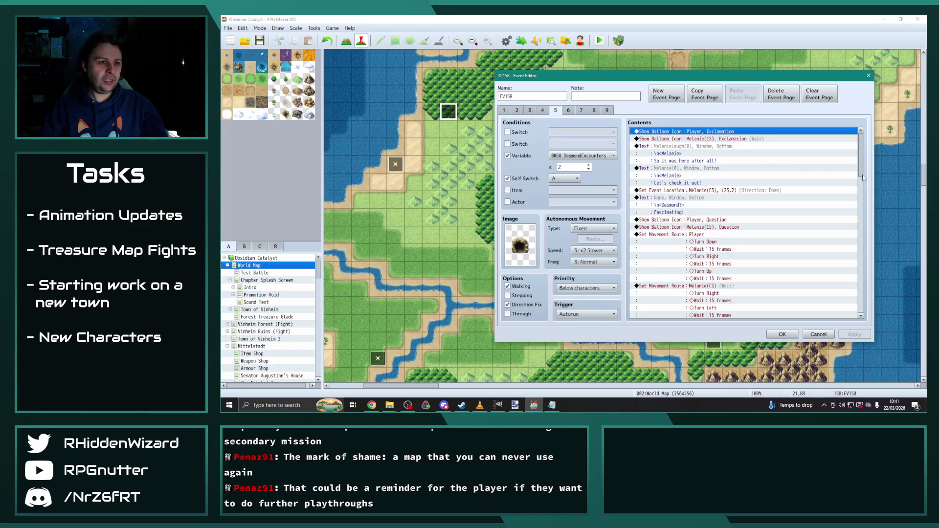
Paste the silence balloons, message, leftward exit and MelanieCutscene OFF commands at page 8's end.
mouse_move(862, 160)
mouse_down()
mouse_move(872, 306)
mouse_move(873, 289)
mouse_up()
click(716, 164)
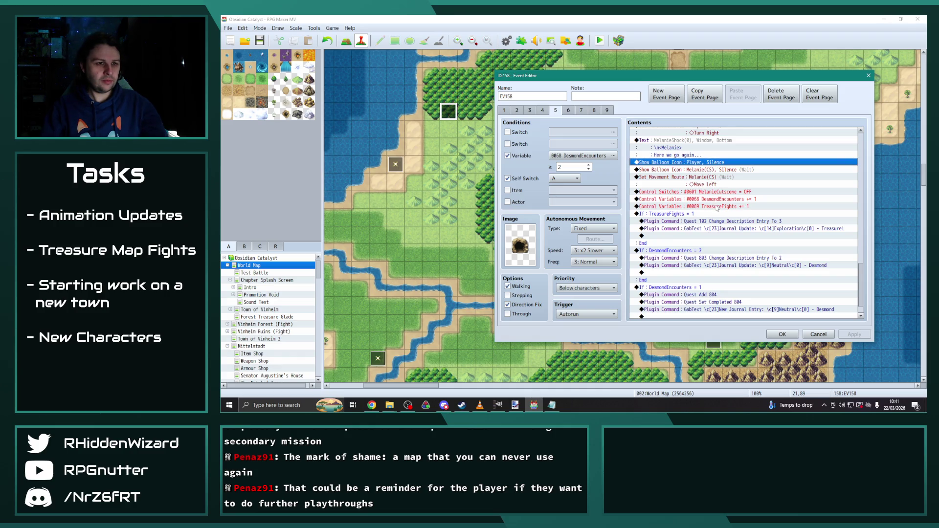
shift+click(717, 193)
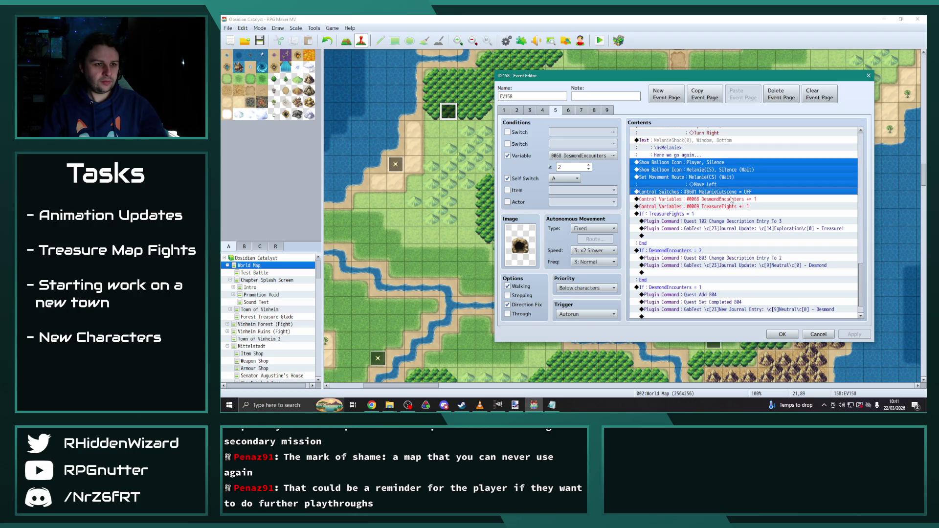
click(608, 112)
click(594, 111)
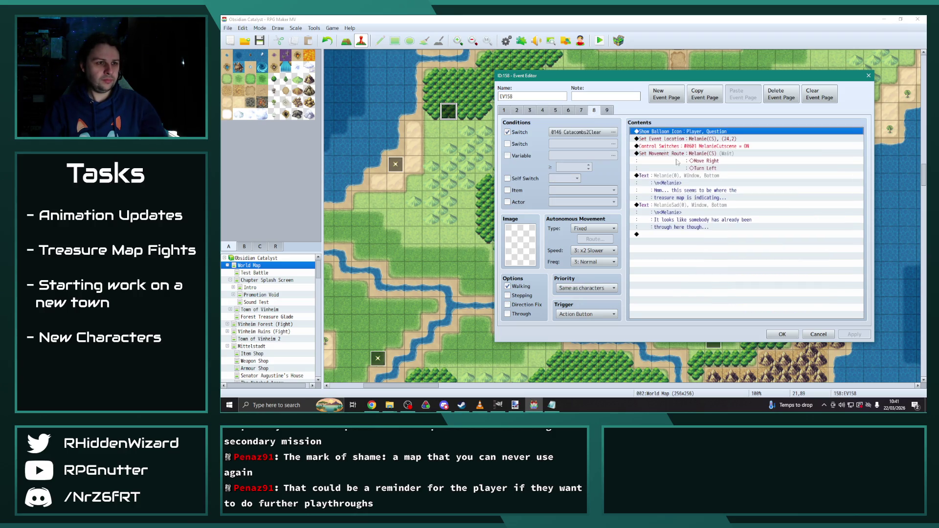
click(684, 235)
key(ctrl+v)
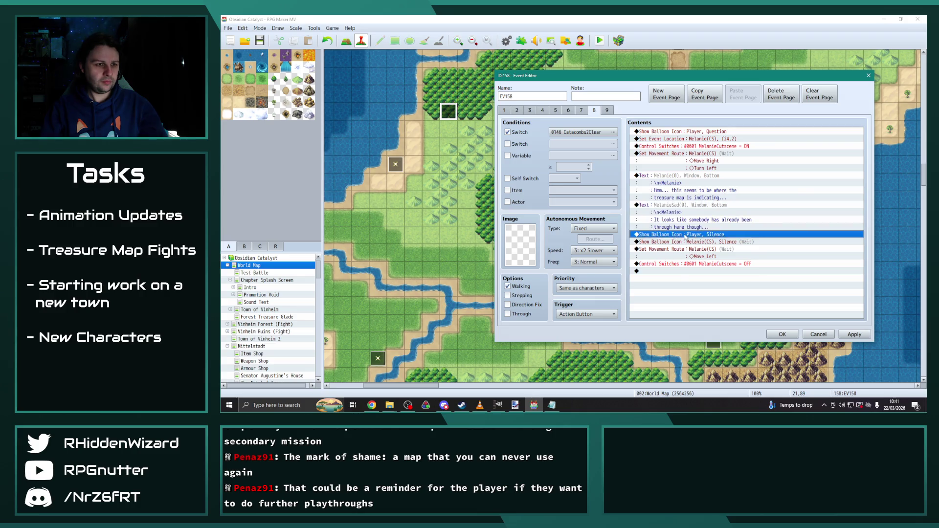
Make the pasted message 'Better luck next time I guess!' with the plain Melanie face, balloons before it.
double_click(690, 235)
drag(745, 212, 688, 204)
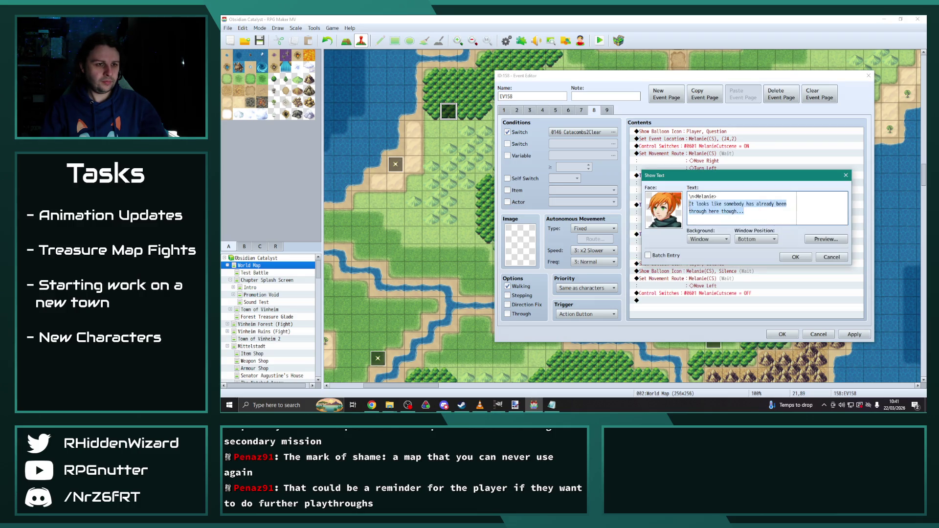
text(Better luck bn)
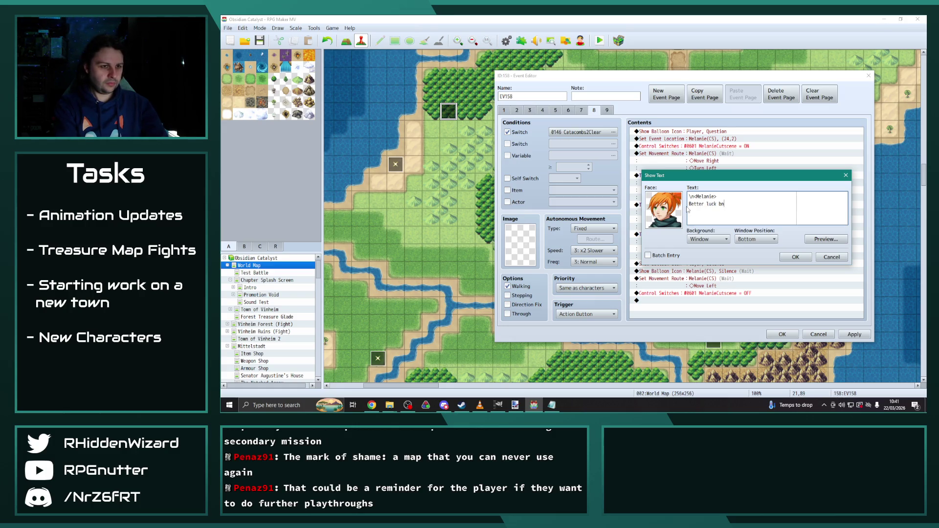
text(me I guess!)
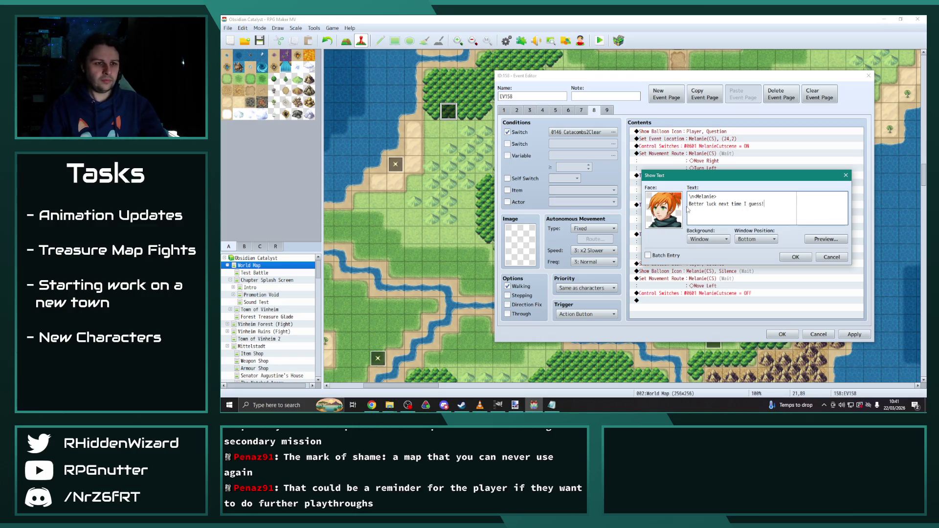
double_click(679, 209)
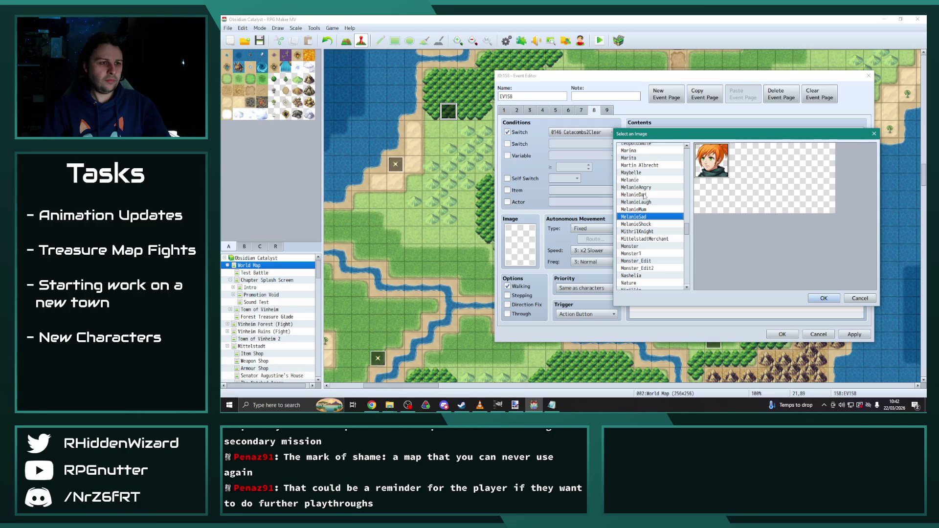
click(633, 180)
click(822, 299)
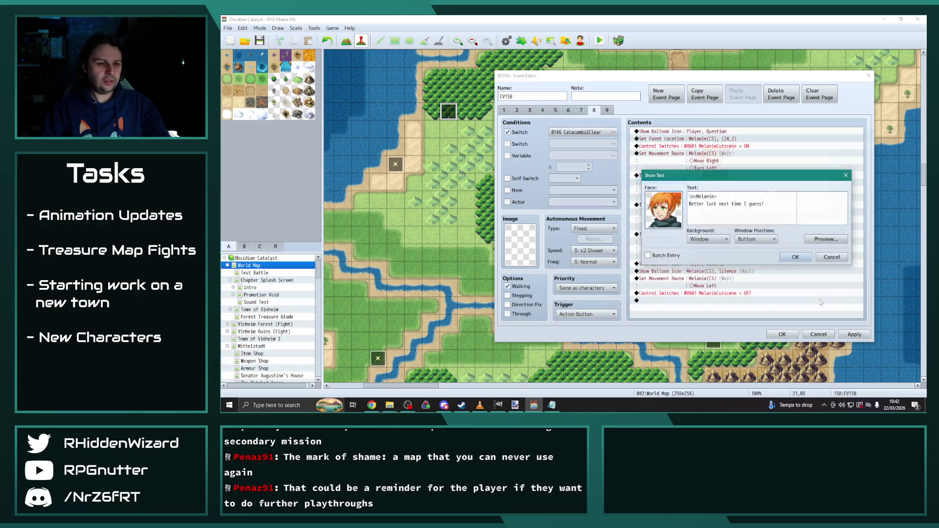
click(803, 255)
drag(720, 256, 705, 235)
click(760, 288)
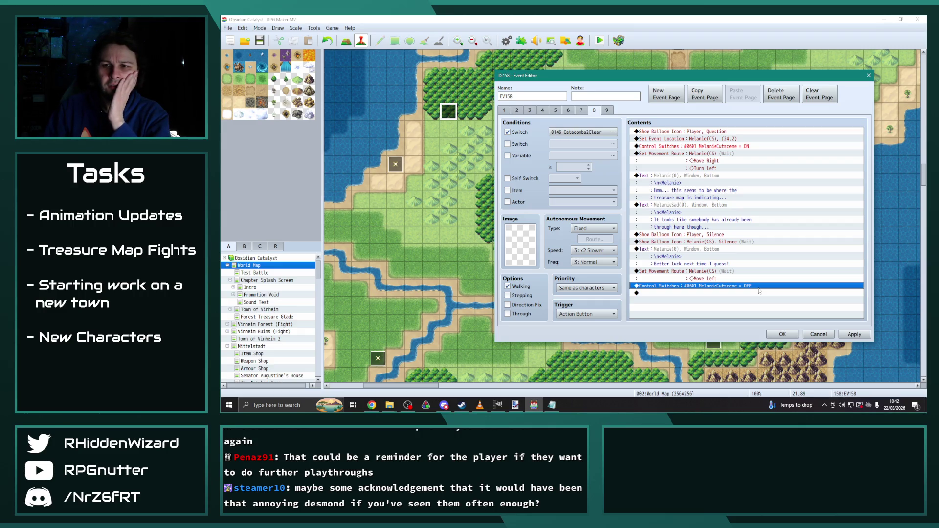
Insert a Conditional Branch after the somebody-was-here line on variable 0068 DesmondEncounters.
click(747, 292)
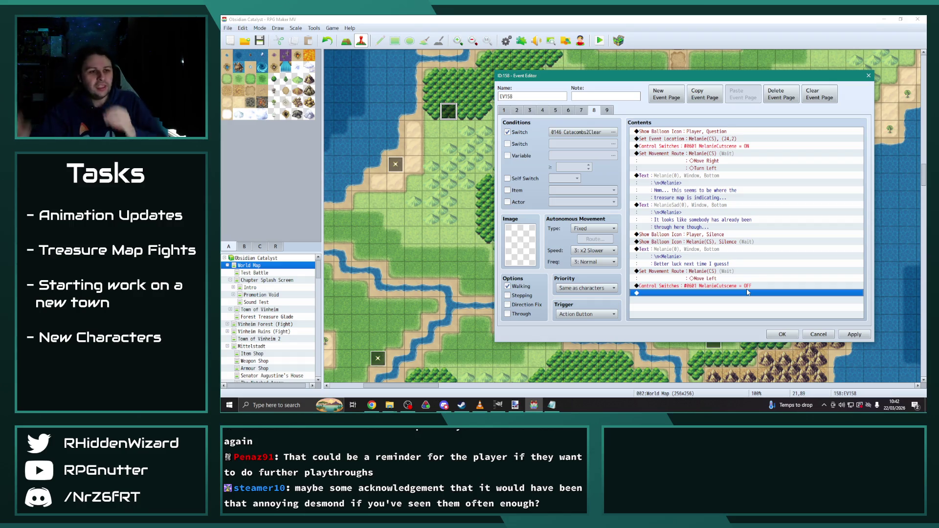
click(677, 235)
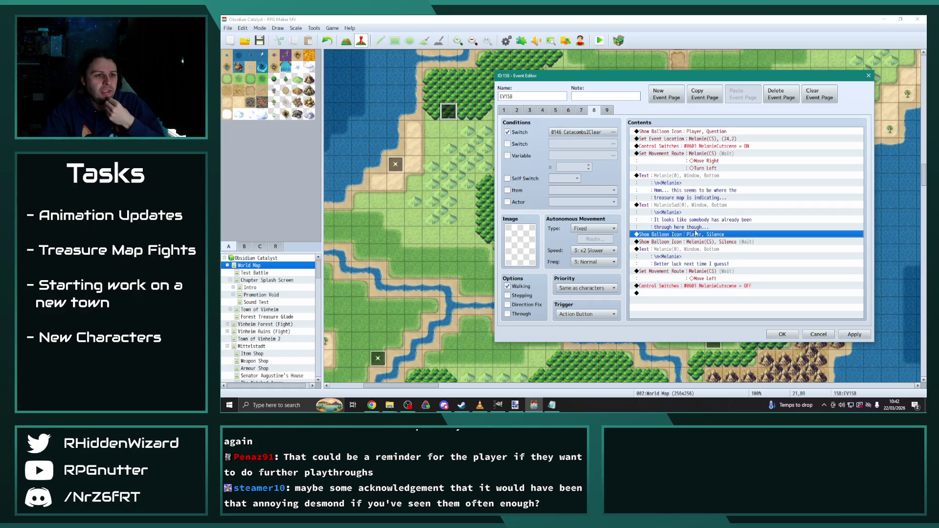
double_click(691, 235)
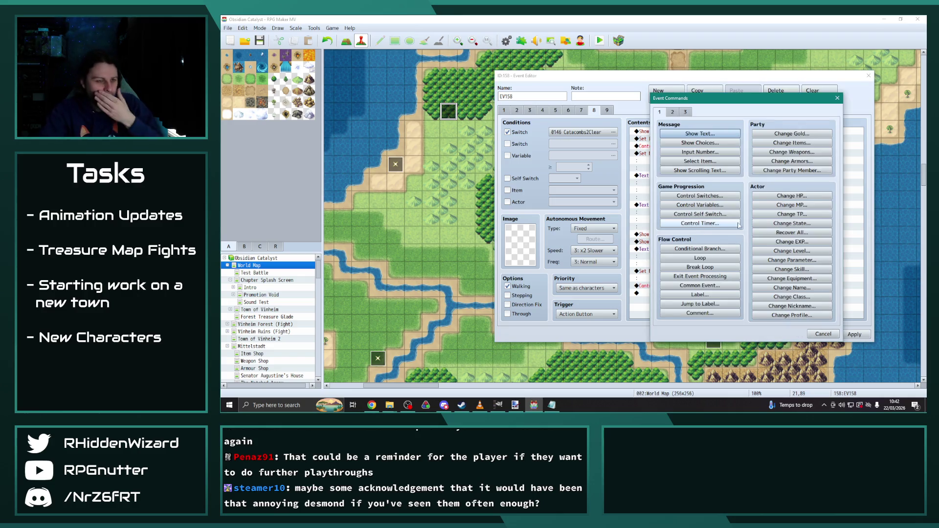
click(695, 250)
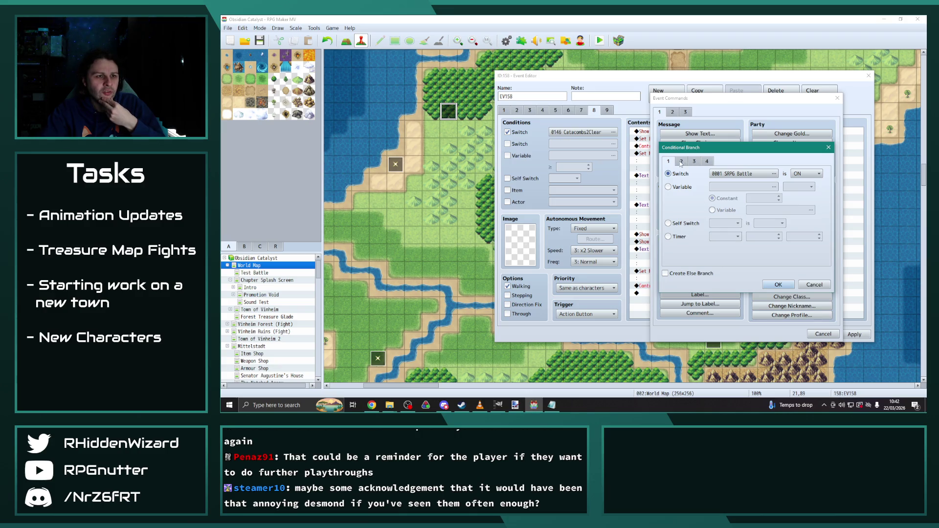
click(668, 187)
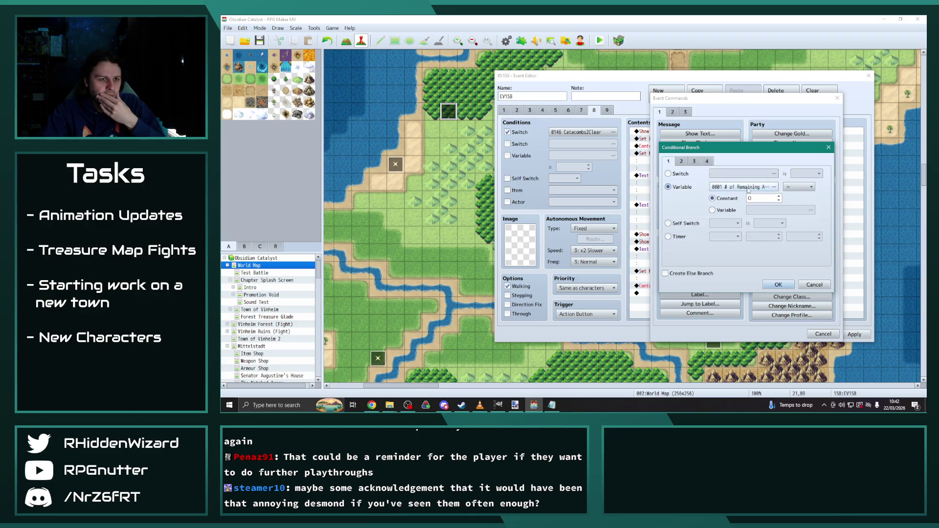
click(748, 187)
click(693, 160)
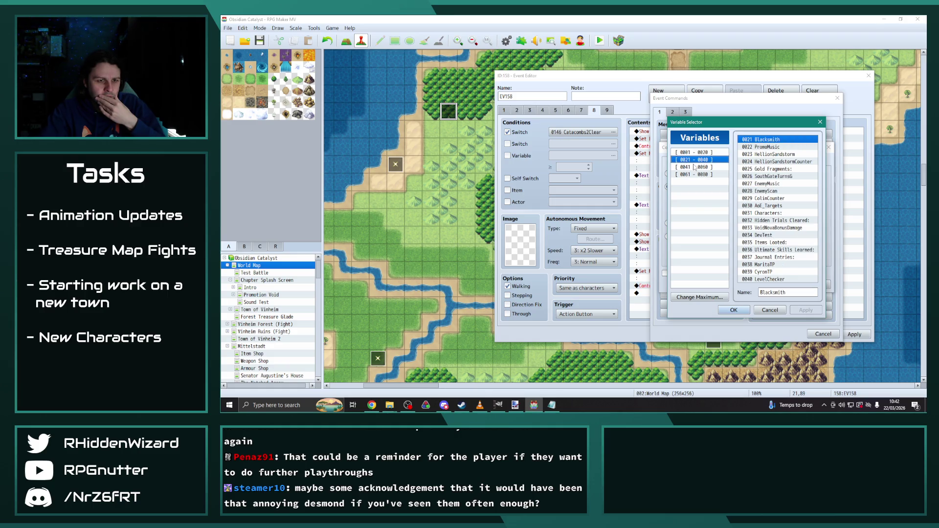
click(694, 167)
click(694, 174)
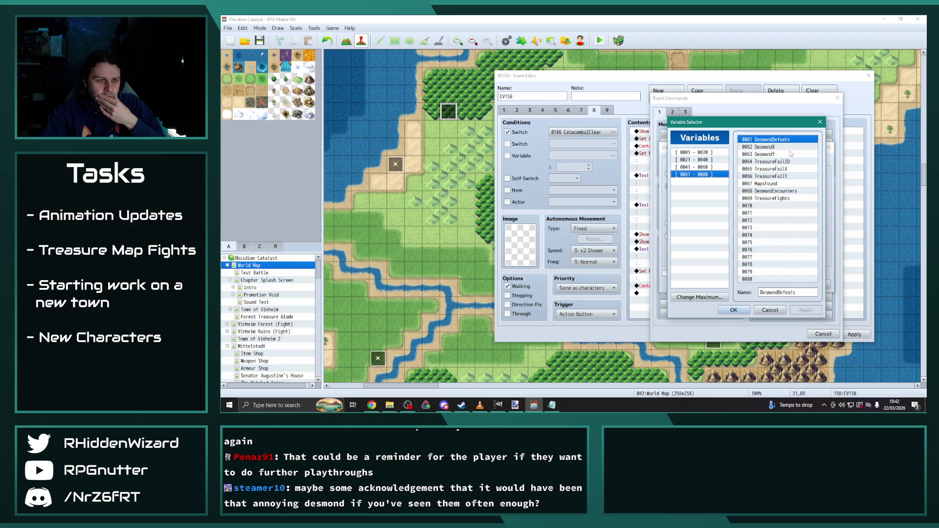
click(765, 191)
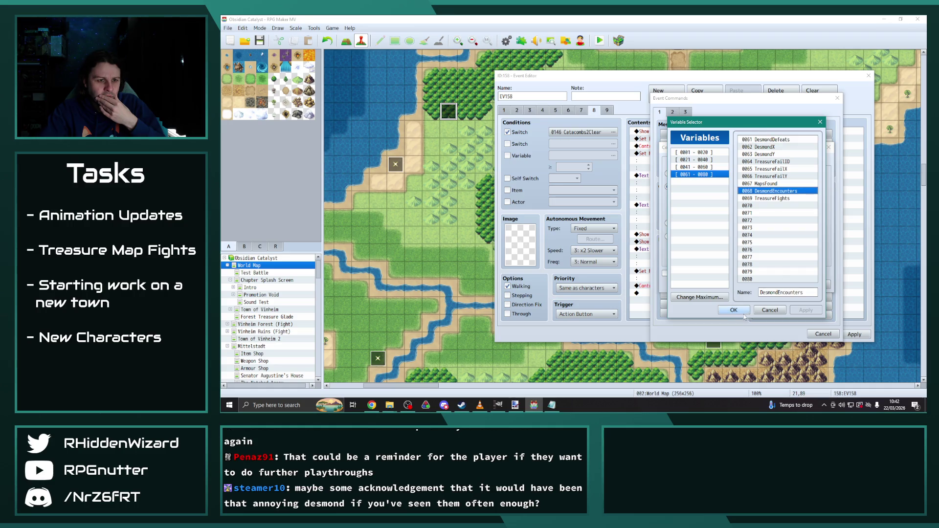
click(734, 310)
Make the branch require DesmondEncounters greater than or equal to 2.
click(798, 187)
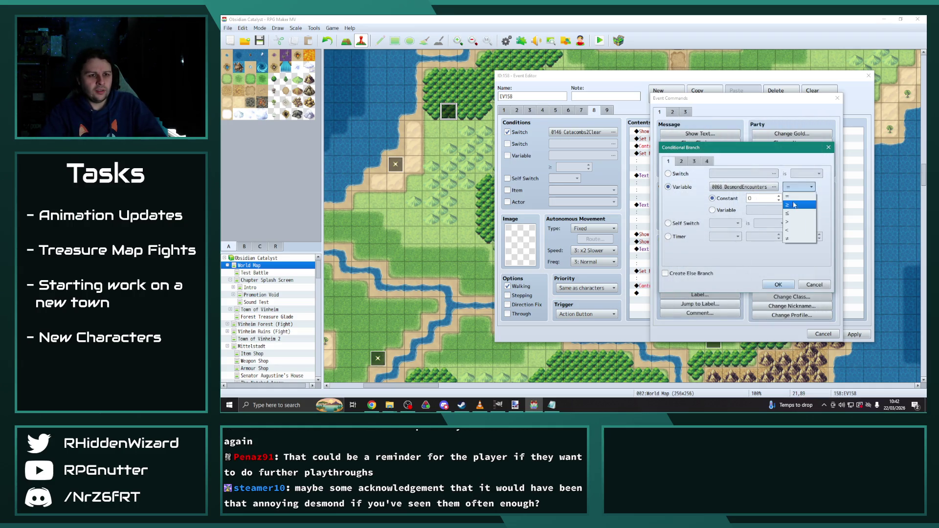
click(798, 205)
double_click(762, 198)
text(2)
click(778, 285)
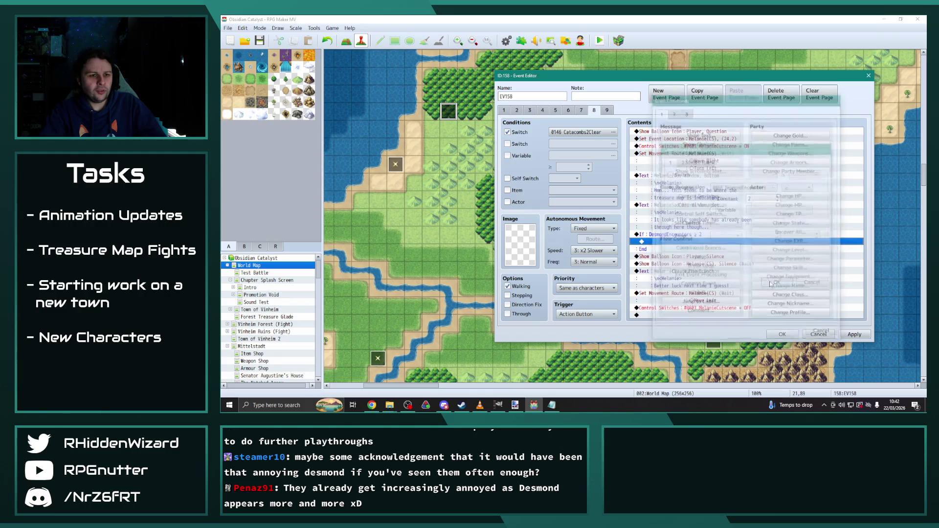
Copy the somebody-was-here text block into the new branch and open it.
click(681, 208)
key(ctrl+c)
click(692, 240)
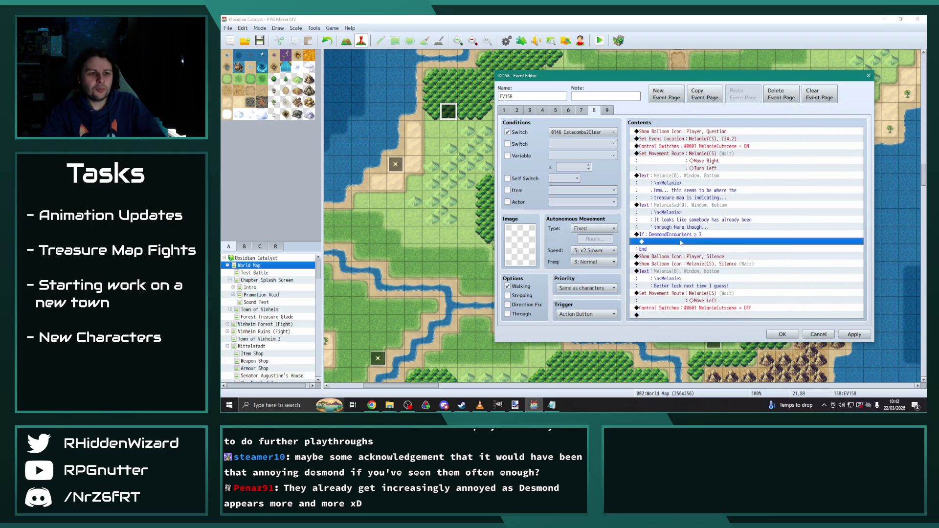
key(ctrl+v)
double_click(700, 242)
Change the branch's message to 'It was probably that Desmond guy...'.
drag(745, 211, 689, 205)
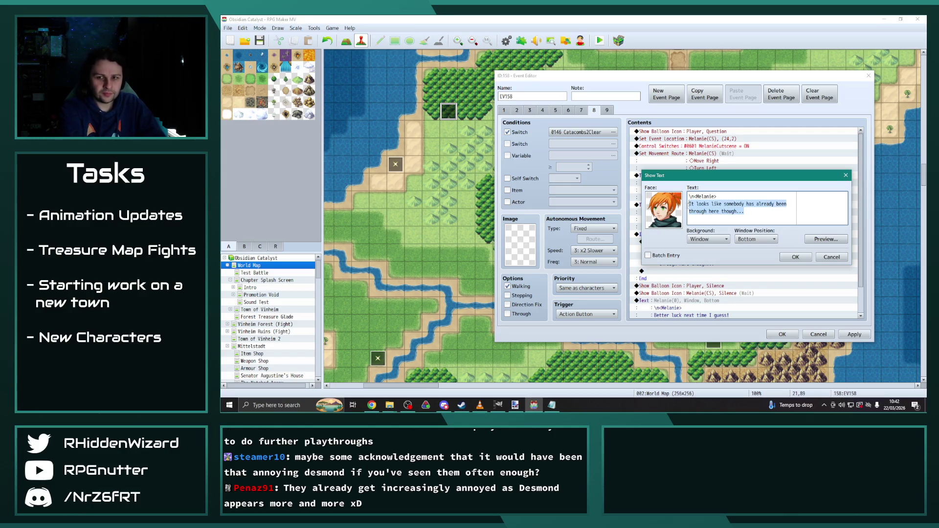
text(It)
text( o)
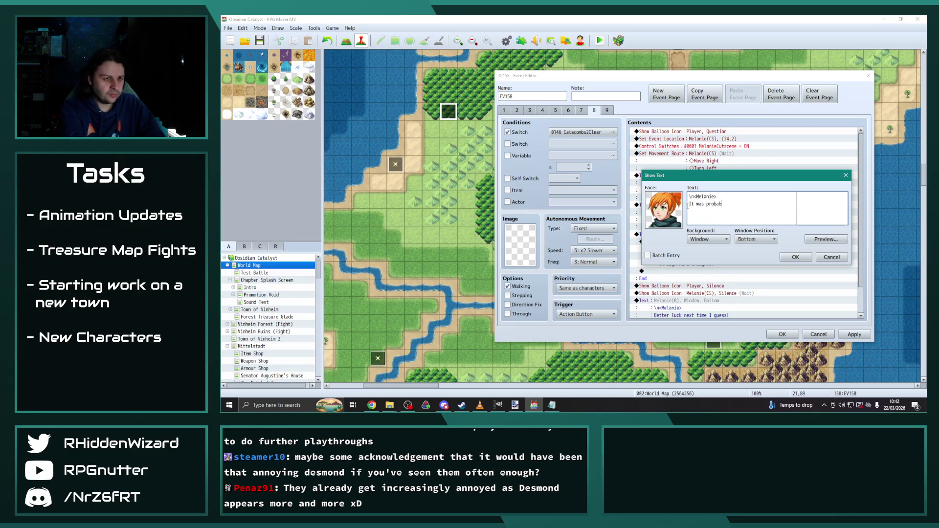
text(mond guy...)
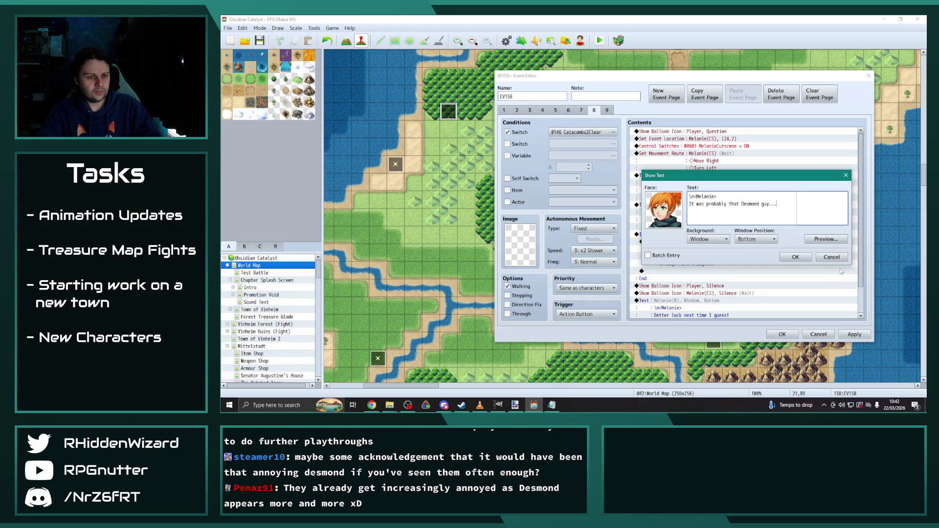
click(796, 257)
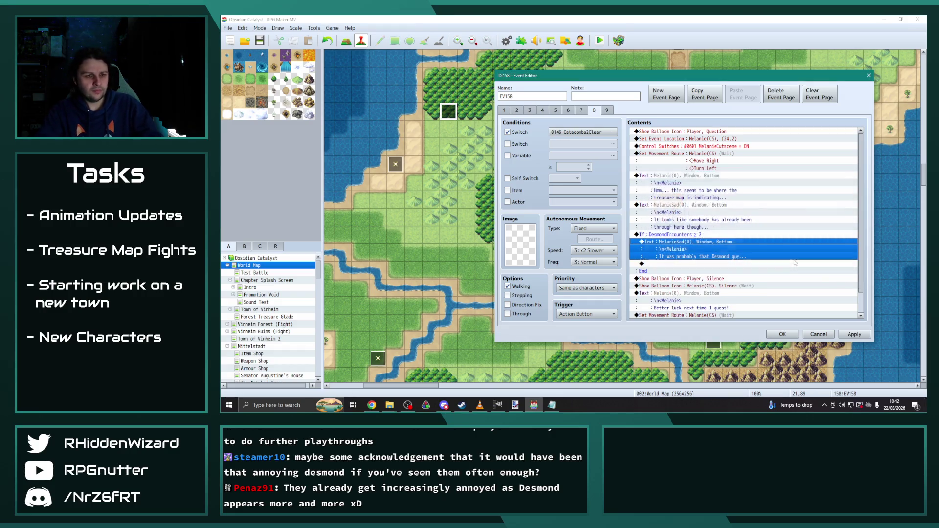
scroll(738, 272, down, 1)
click(736, 274)
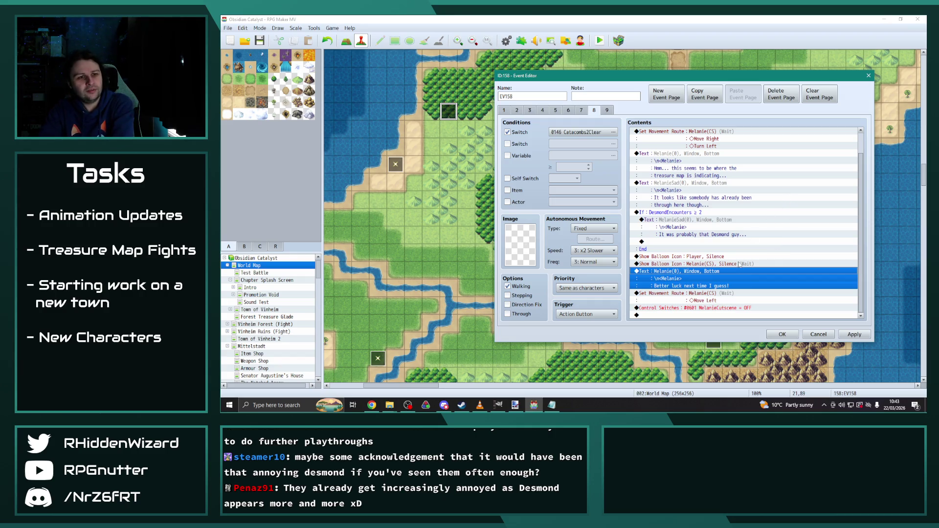
ctrl+click(773, 287)
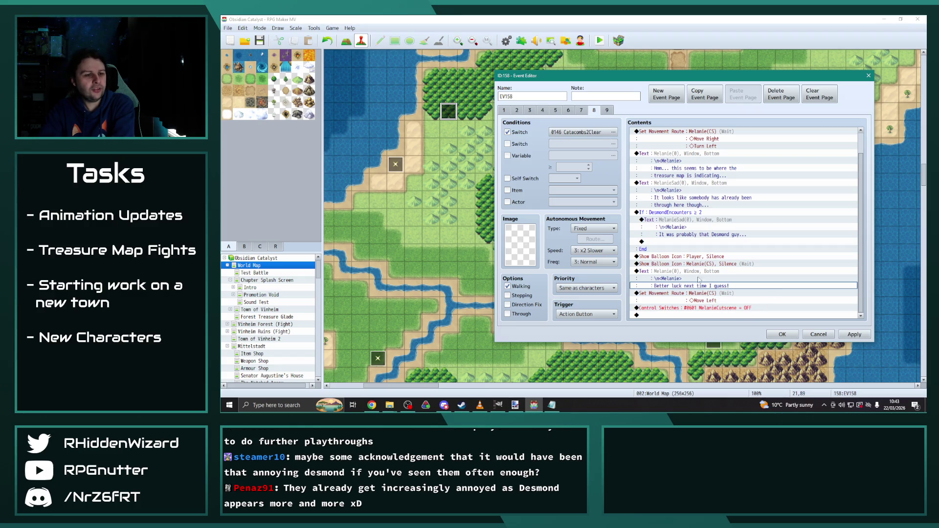
Add Control Self Switch C = ON at the end of page 8.
double_click(707, 315)
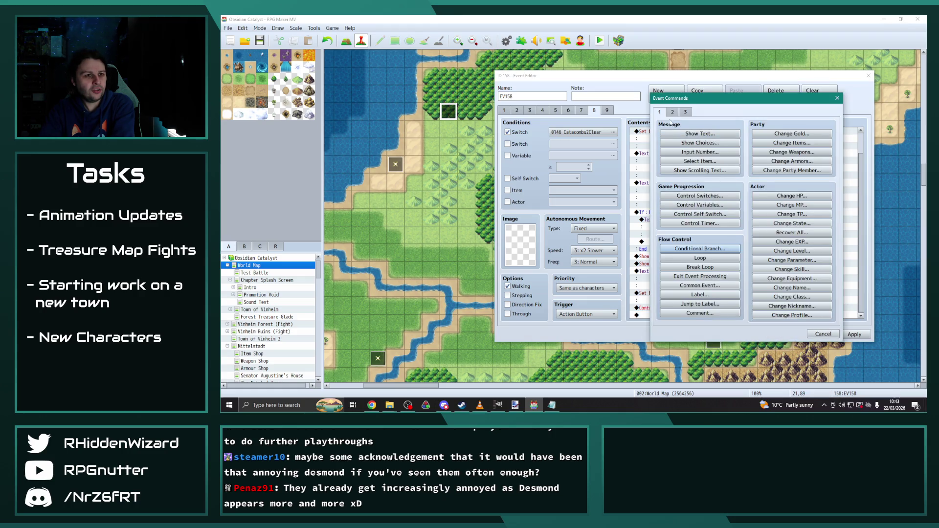
click(700, 214)
click(725, 209)
click(730, 234)
click(736, 247)
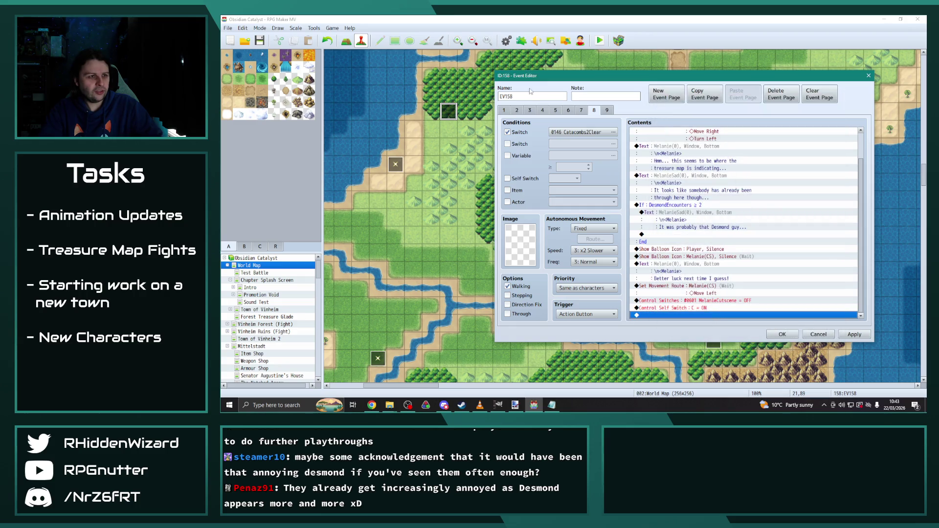
Review EV158's pages 1 through 6, then return to page 8.
click(507, 112)
click(517, 111)
click(530, 111)
click(542, 112)
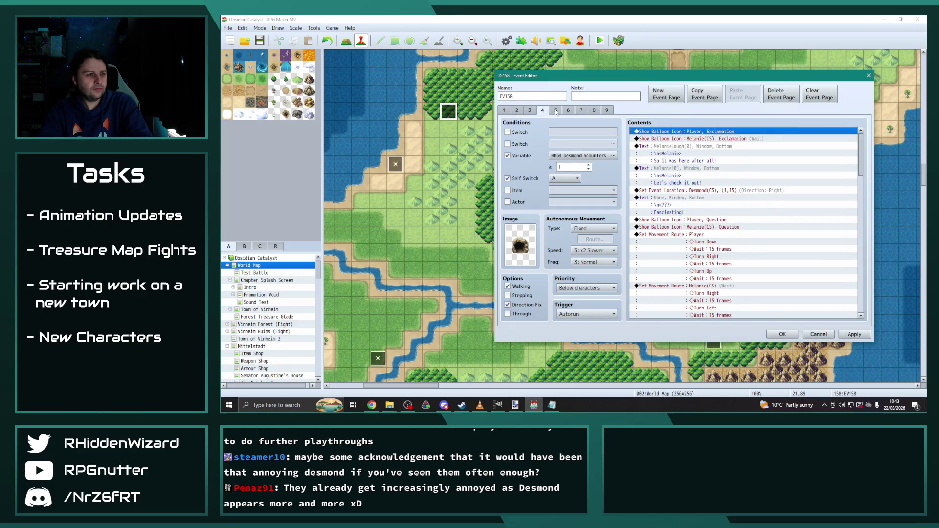
click(556, 111)
click(569, 112)
key(Right)
key(Right)
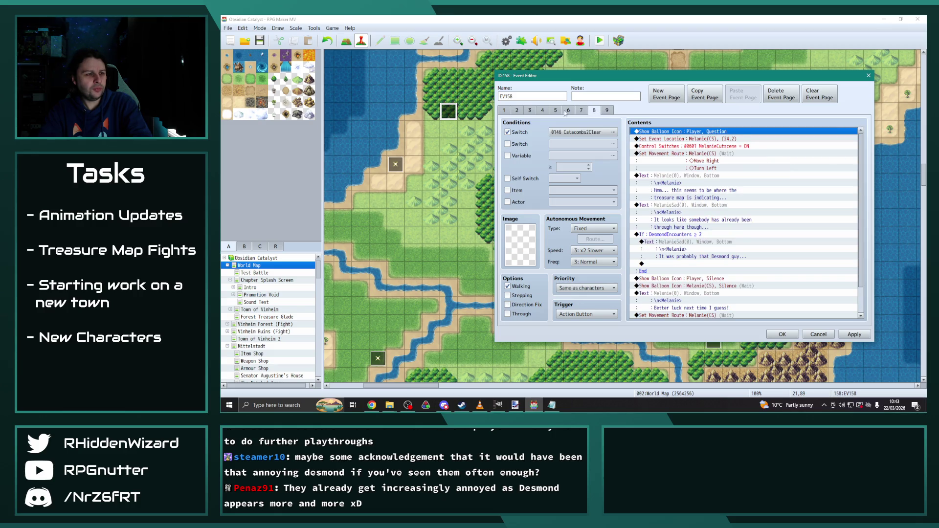
click(569, 111)
click(595, 111)
Check the empty page 9, then copy page 8 and add a tenth page.
click(607, 112)
click(595, 112)
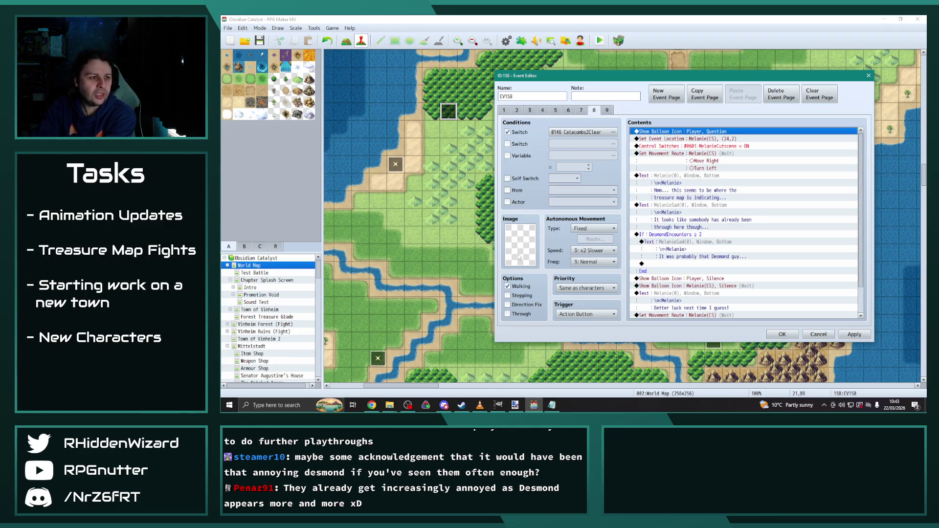
key(ctrl+Tab)
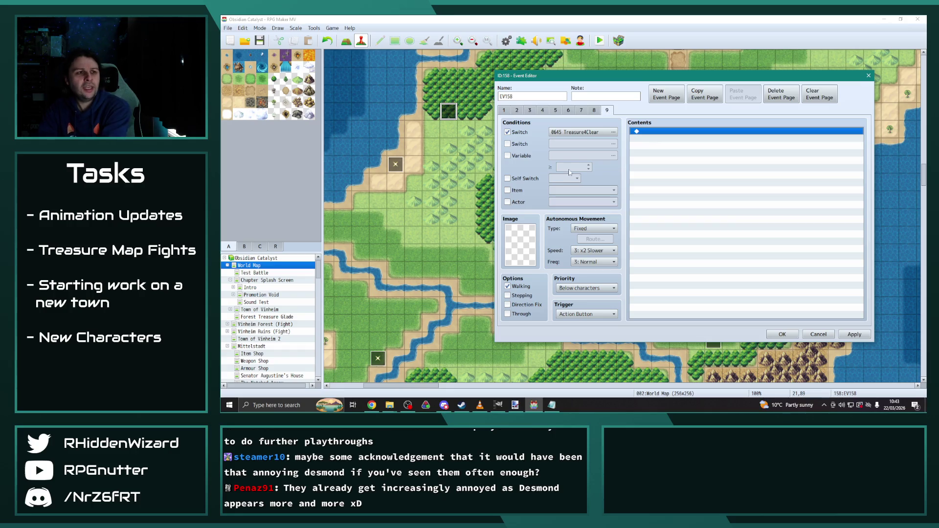
key(ctrl+shift+Tab)
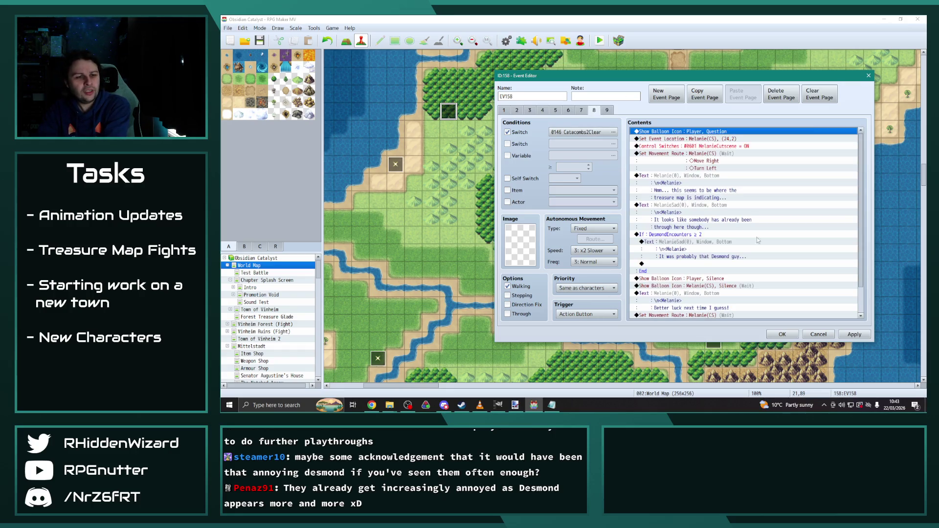
scroll(860, 183, down, 2)
scroll(758, 211, up, 2)
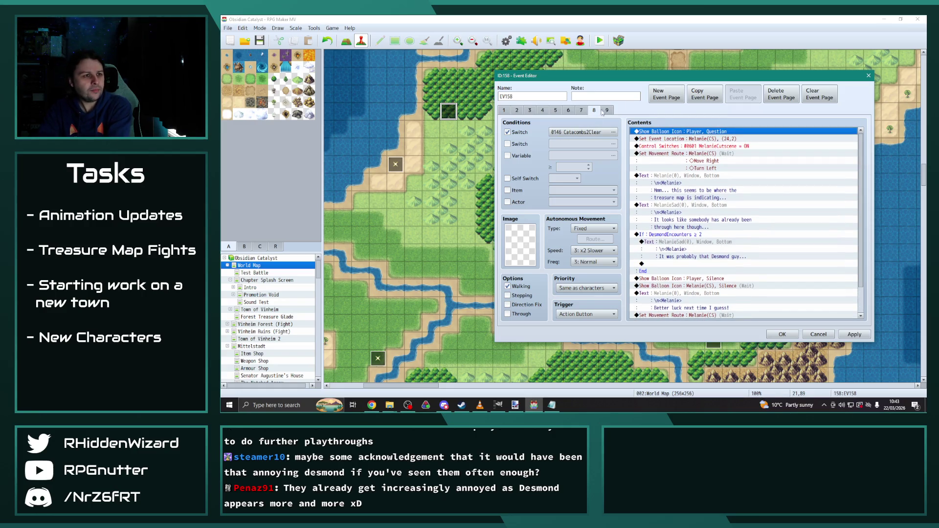
click(667, 94)
click(705, 94)
Make page 10's condition self switch C, drop the second switch condition, and apply.
click(743, 94)
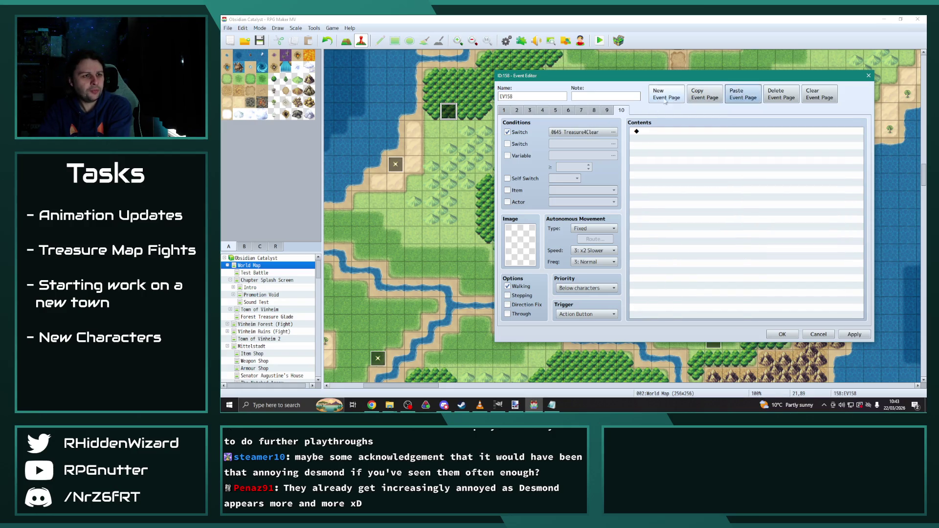
click(607, 110)
click(622, 110)
click(574, 133)
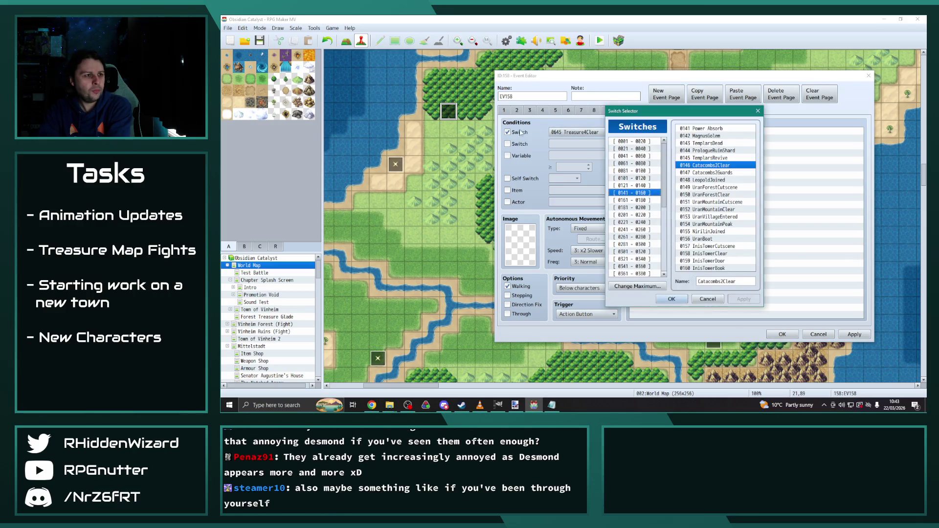
click(758, 110)
click(509, 143)
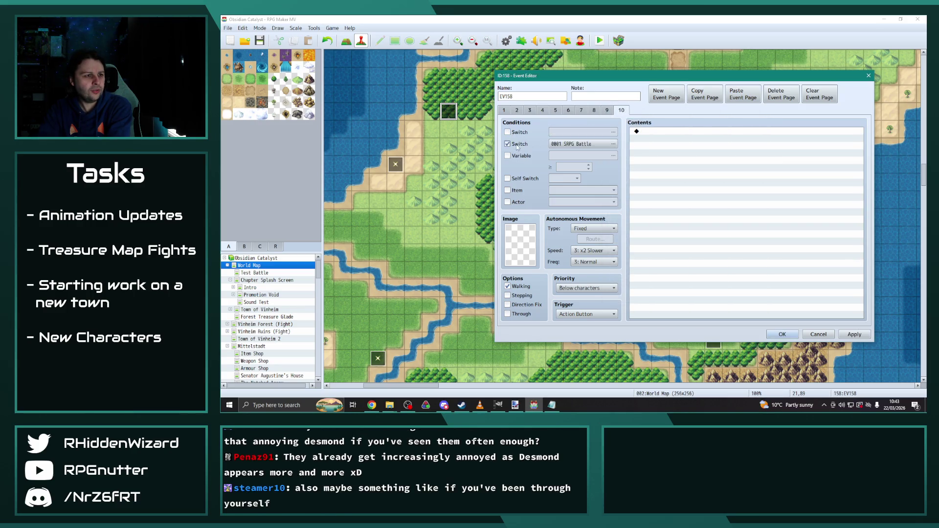
click(508, 178)
click(565, 178)
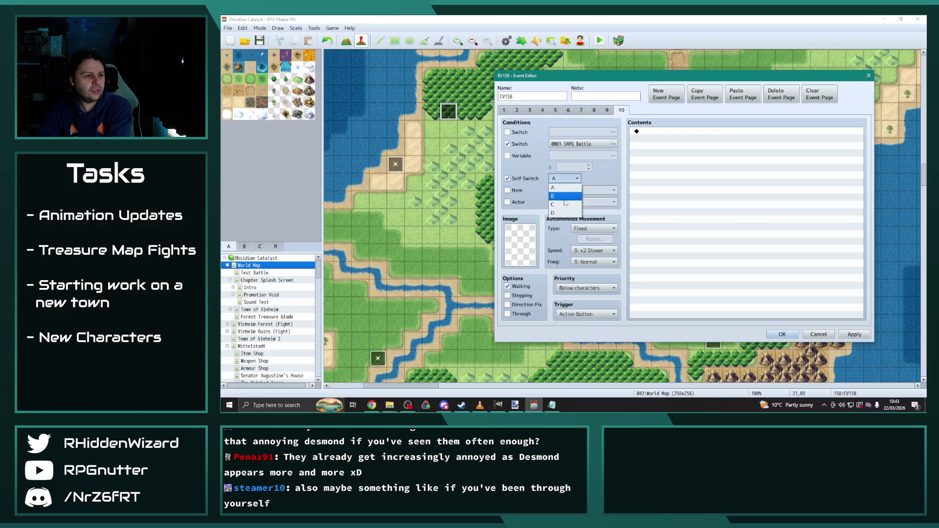
click(563, 205)
click(508, 144)
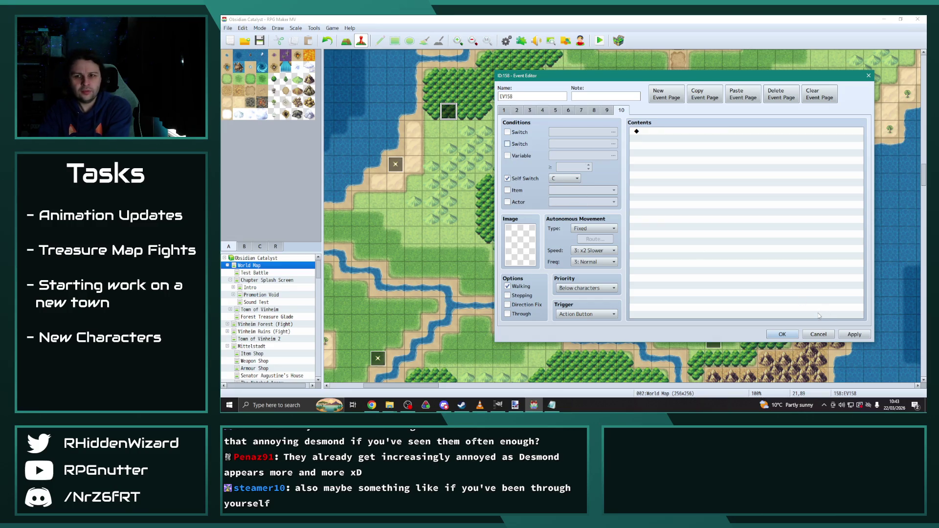
click(842, 334)
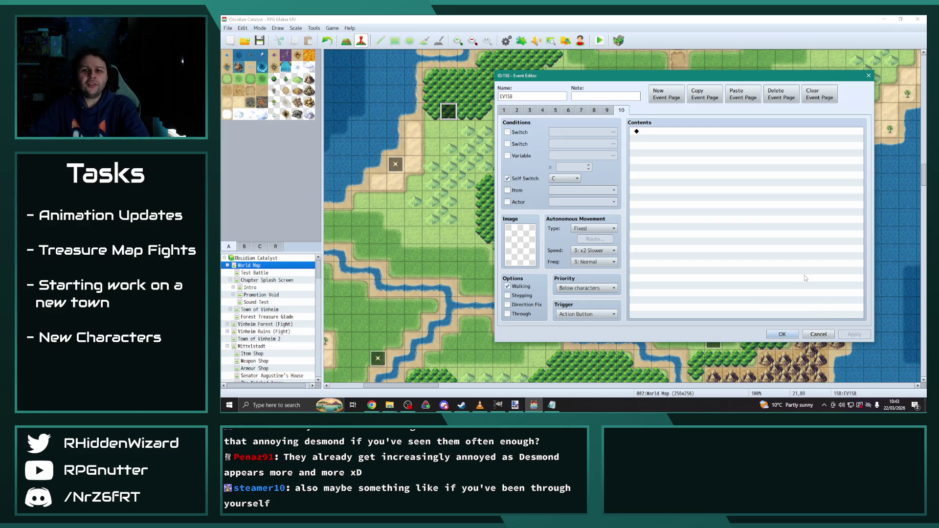
Set page 9's priority to Same as characters.
click(606, 110)
click(594, 110)
click(605, 112)
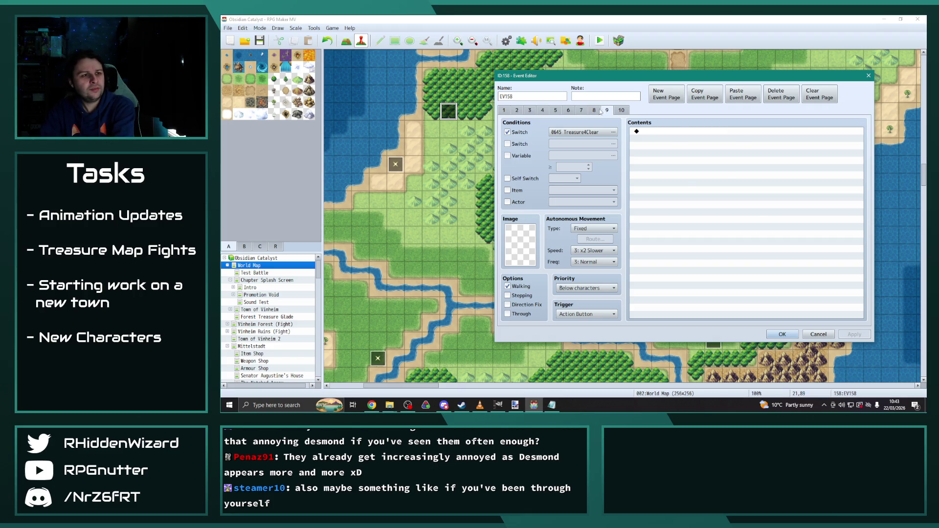
click(601, 111)
click(607, 110)
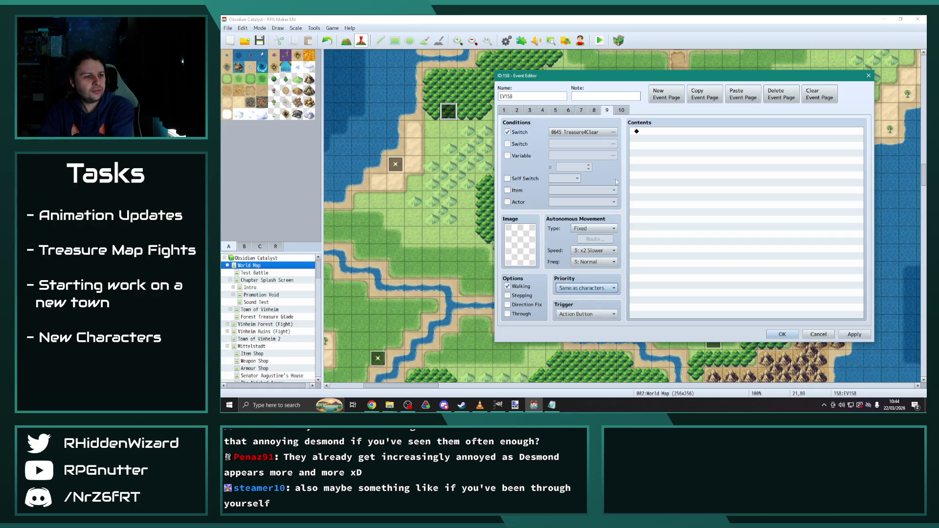
click(621, 110)
click(588, 290)
click(583, 301)
Review event pages 7–10, then confirm and close the event editor with OK.
click(601, 111)
click(607, 110)
click(621, 110)
click(607, 110)
click(595, 110)
click(607, 110)
click(621, 110)
click(607, 110)
click(595, 110)
click(581, 110)
click(594, 110)
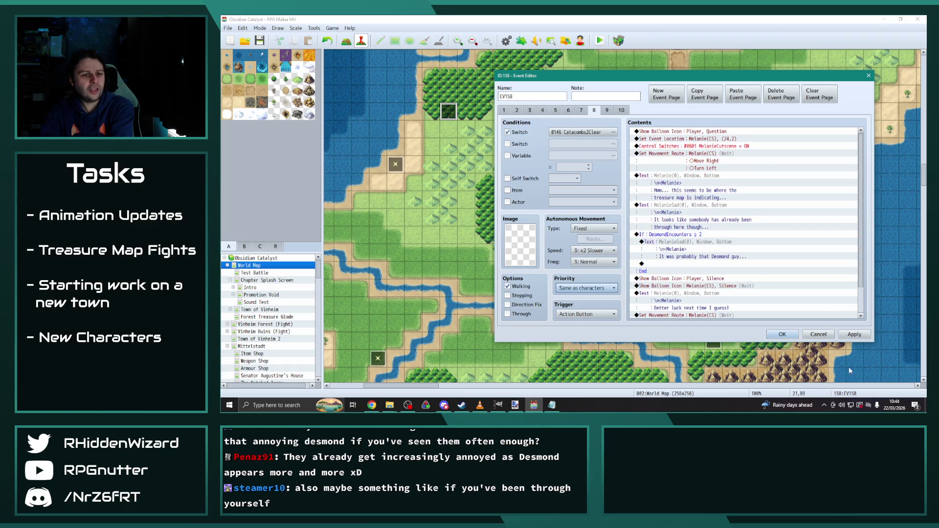
click(855, 334)
click(783, 335)
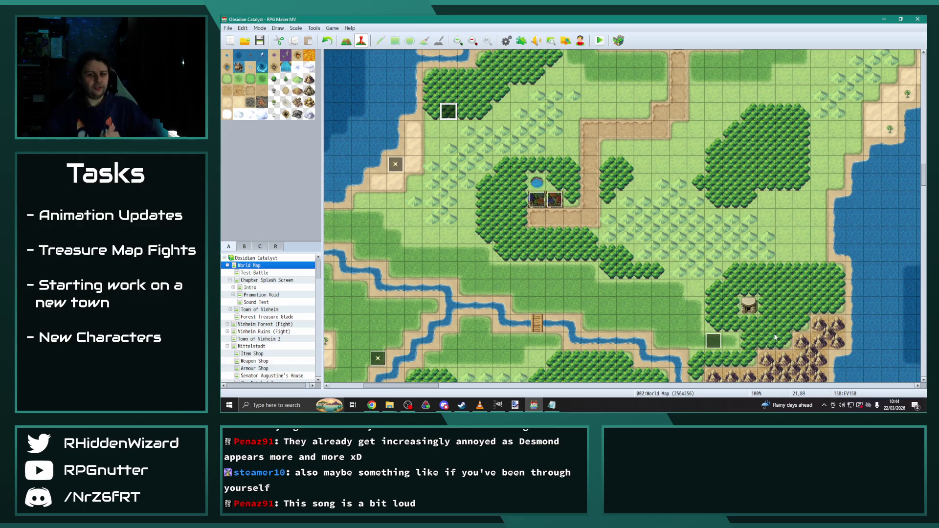
Play the '12-Dark Fantasy Studio- Message' track in VLC, then save the RPG Maker project.
click(482, 405)
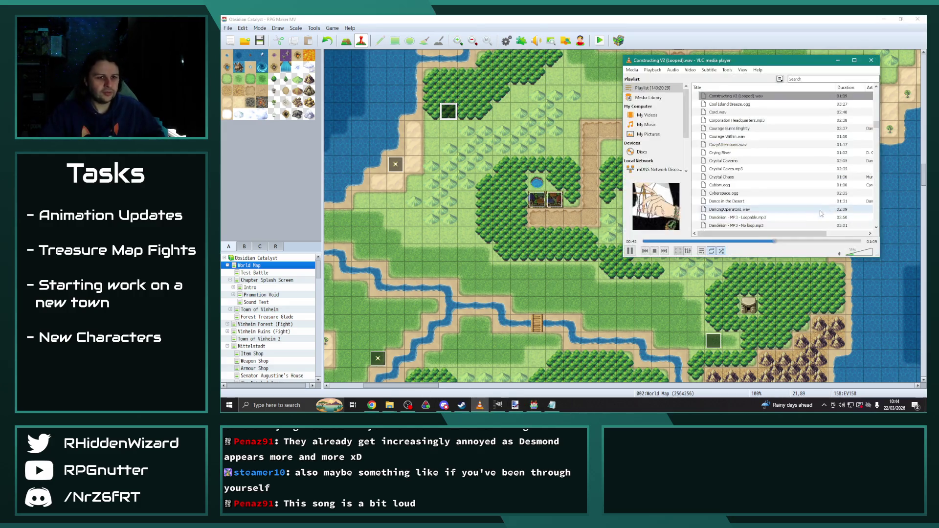
click(664, 251)
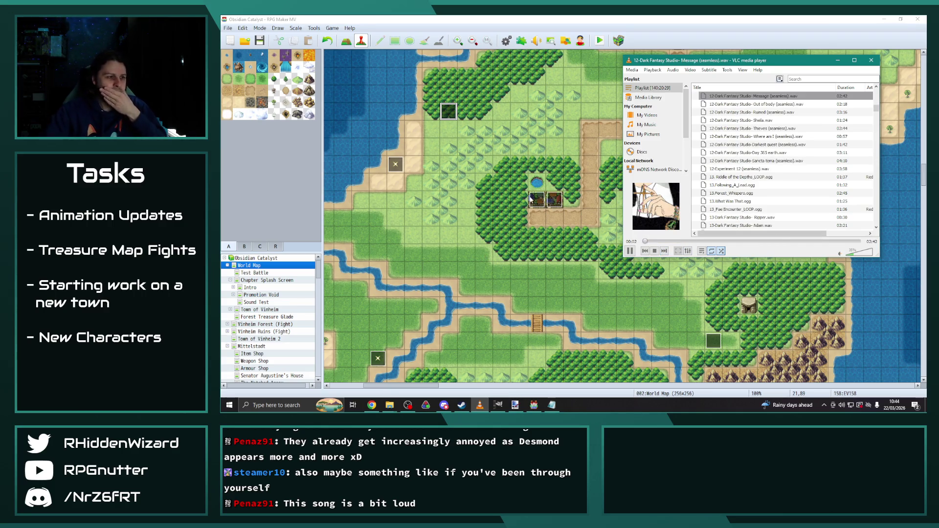
click(426, 21)
key(ctrl+s)
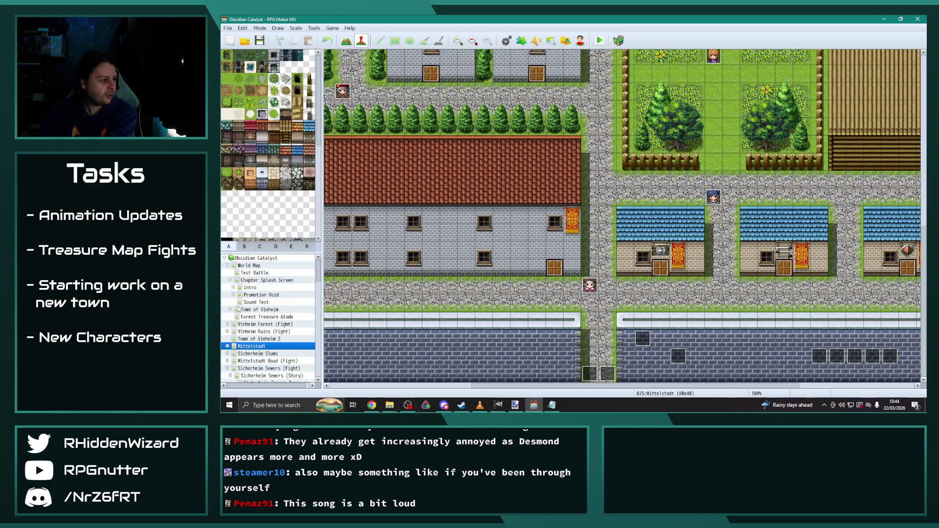
click(232, 312)
In Eremar's House EV028, delete Dereck's weapon, shield and body armour equipment lines.
click(261, 269)
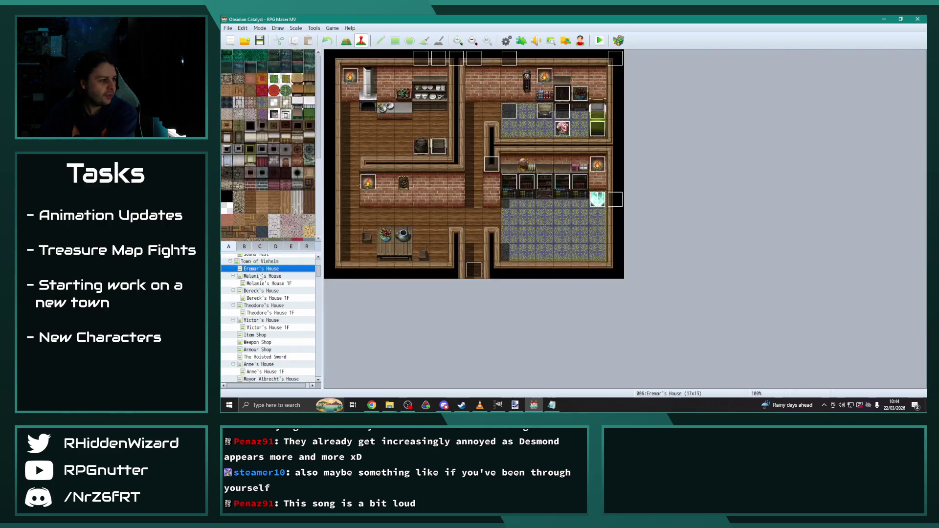
double_click(577, 97)
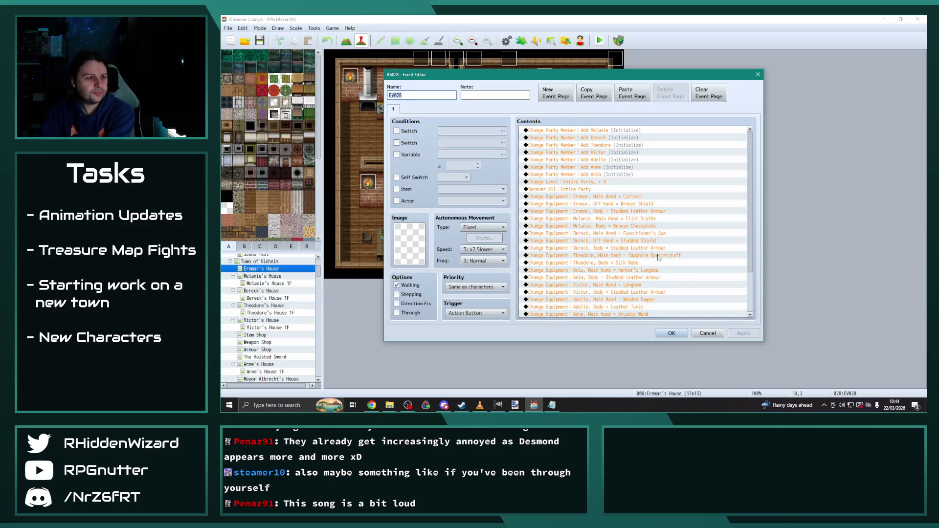
drag(753, 158, 755, 234)
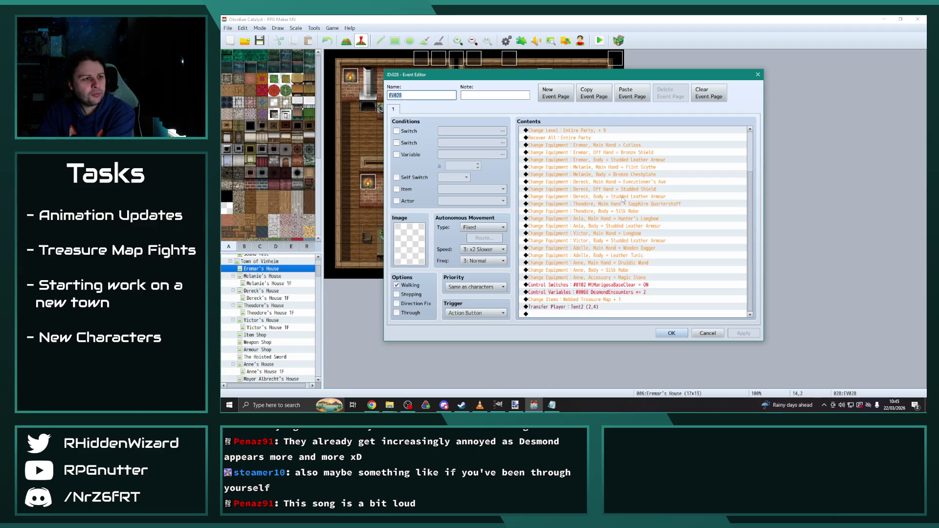
click(599, 183)
key(Delete)
key(Delete)
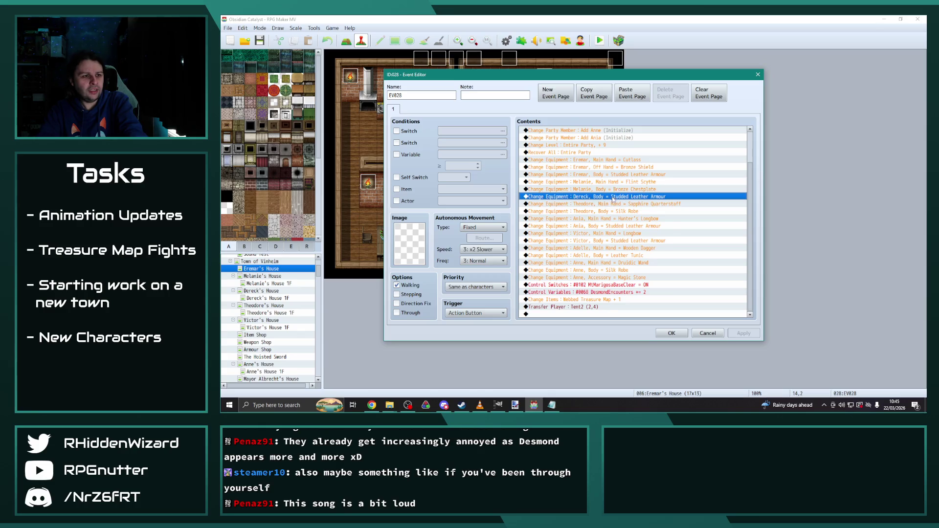
key(Delete)
key(Delete)
key(Delete)
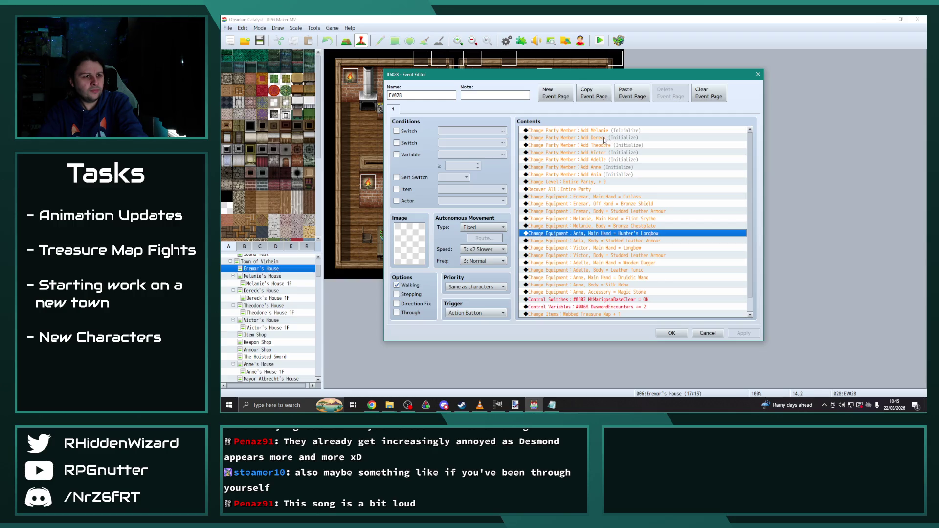
Delete the party-add lines for Dereck, Theodore, Victor and Adelle.
click(604, 139)
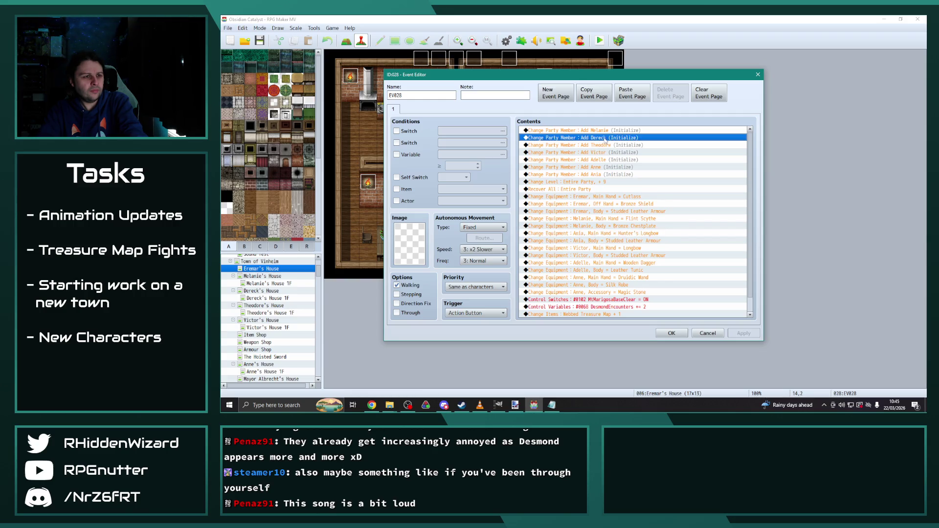
key(Delete)
key(Delete)
key(Delete)
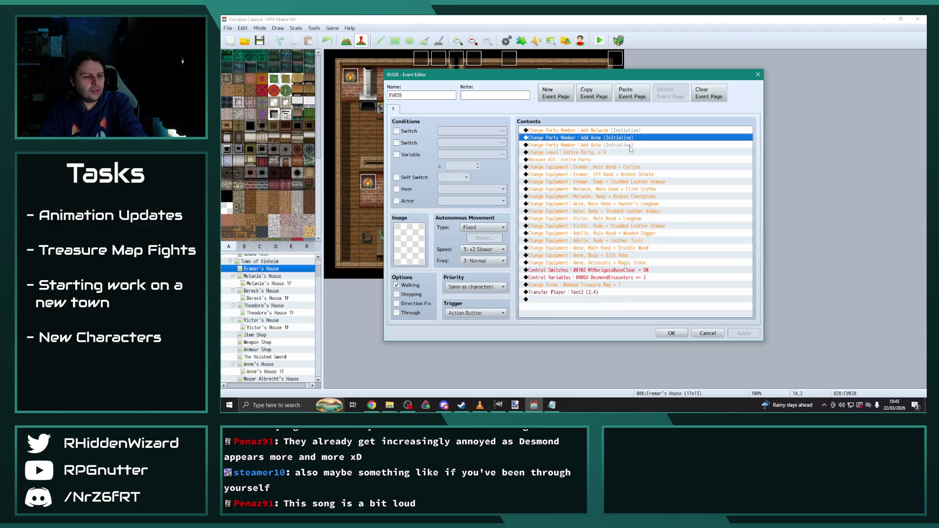
click(609, 146)
key(space)
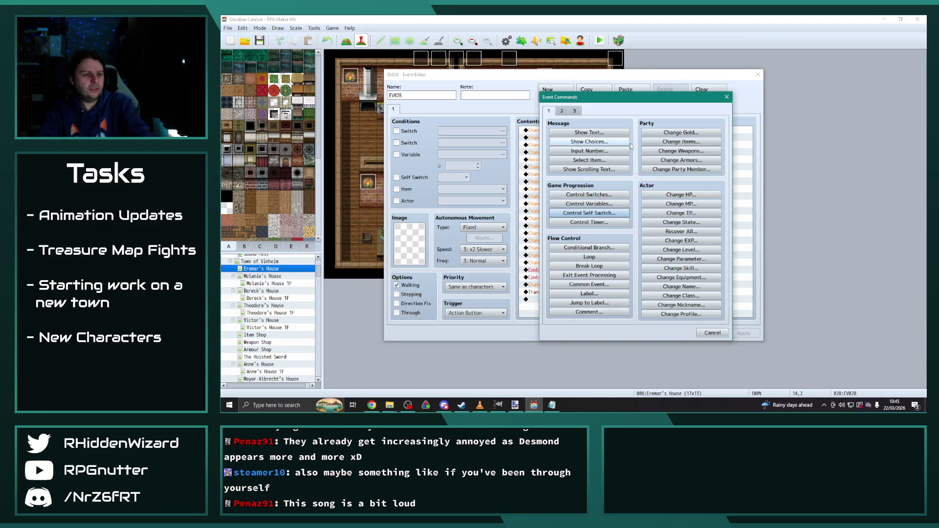
Change the Add Ania party command to add 0004 Theodore instead.
click(651, 181)
click(637, 204)
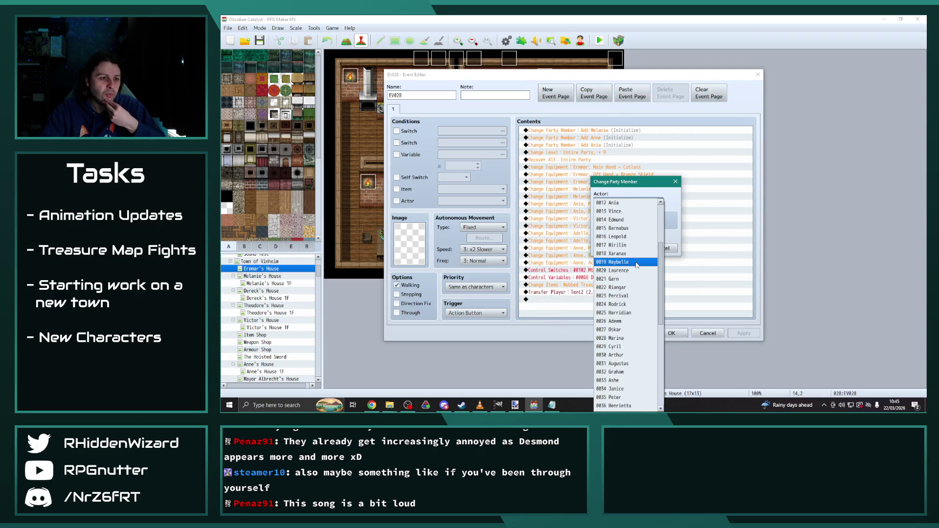
scroll(634, 348, up, 2)
scroll(634, 342, up, 2)
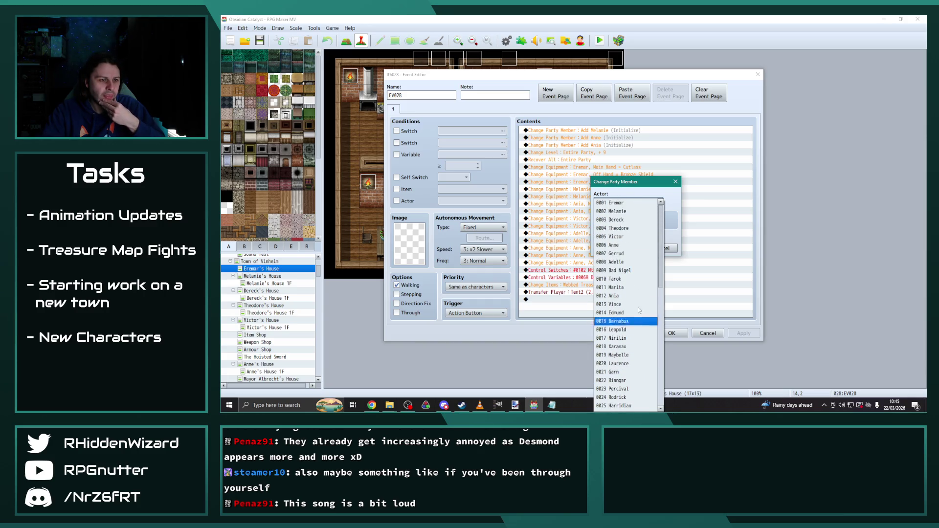
click(631, 228)
click(629, 251)
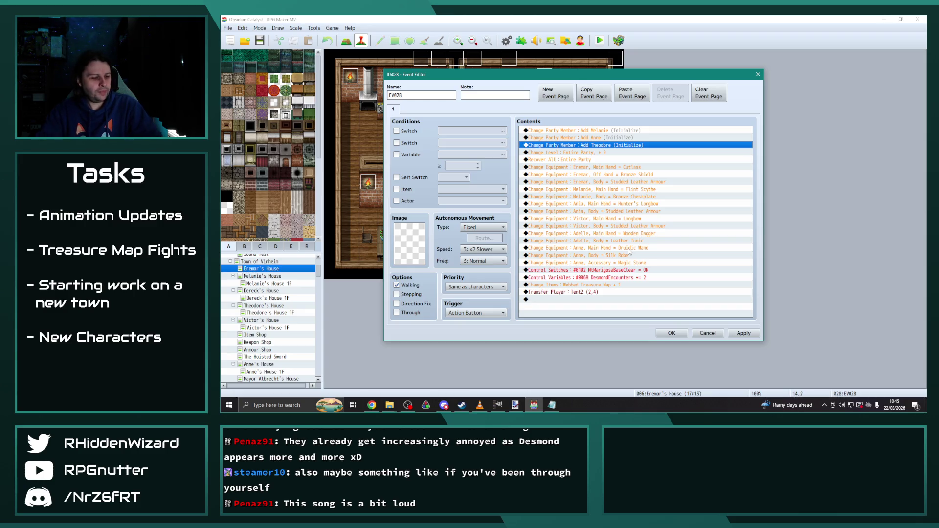
Duplicate the Add Theodore line and change the copy to add 0008 Adelle.
key(ctrl+c)
key(ctrl+v)
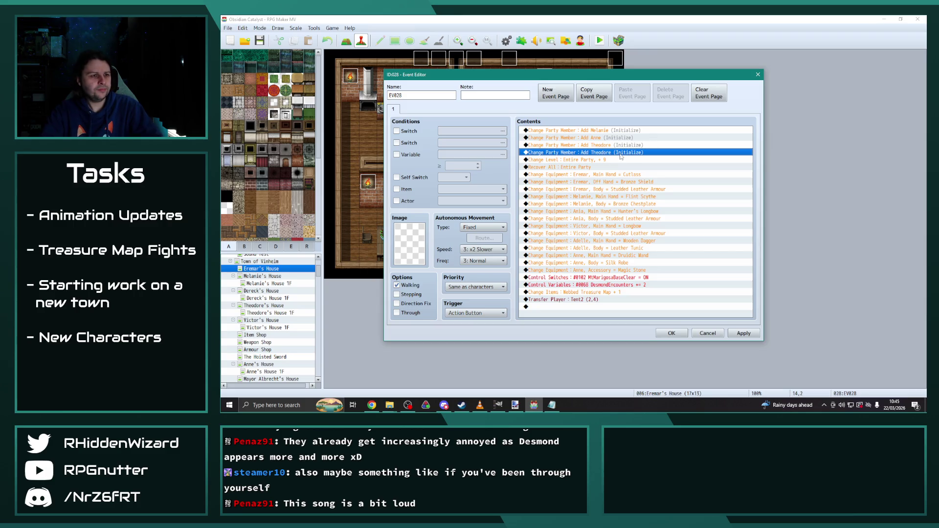
double_click(628, 153)
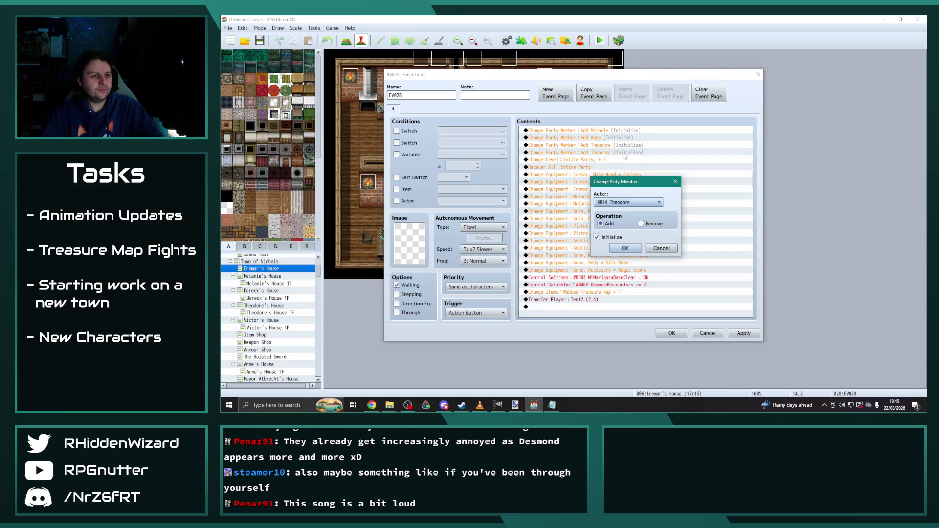
click(633, 202)
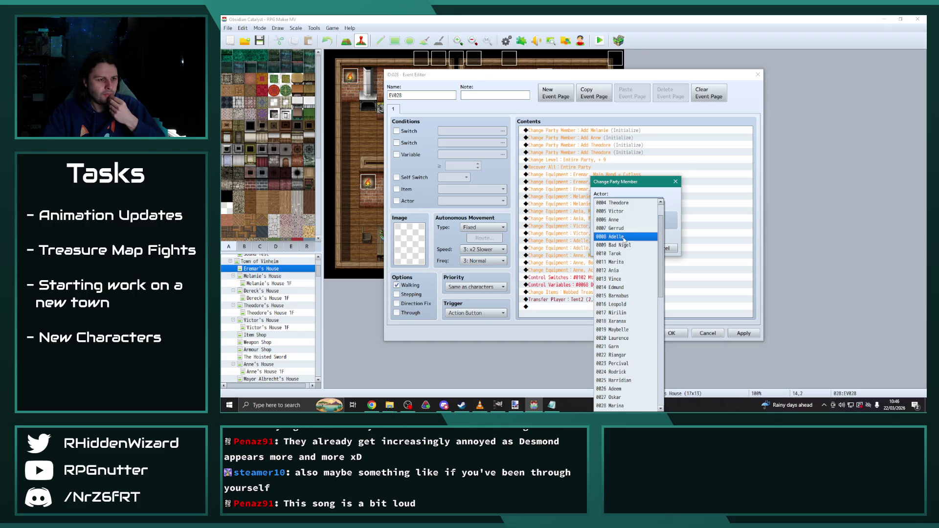
click(617, 238)
click(627, 251)
click(583, 161)
double_click(584, 162)
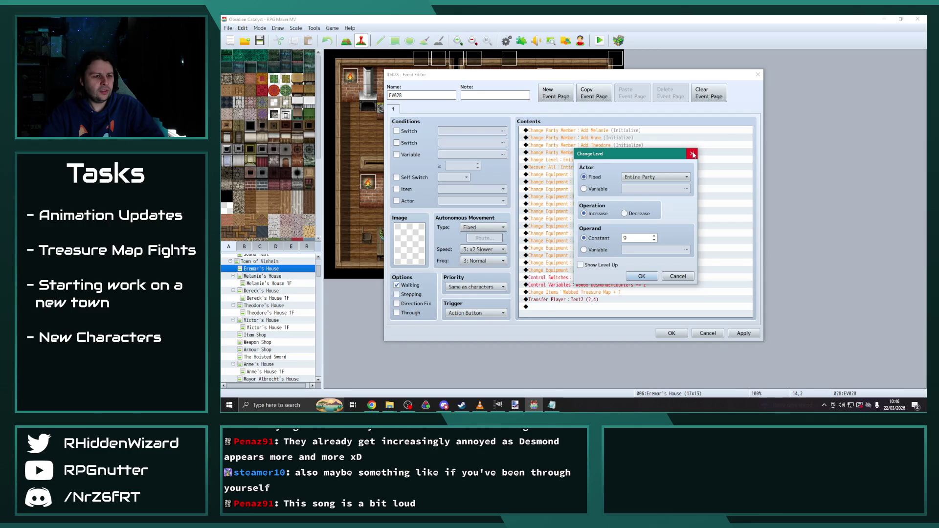
Change the entire-party level change to a decrease of 9.
drag(609, 154, 679, 156)
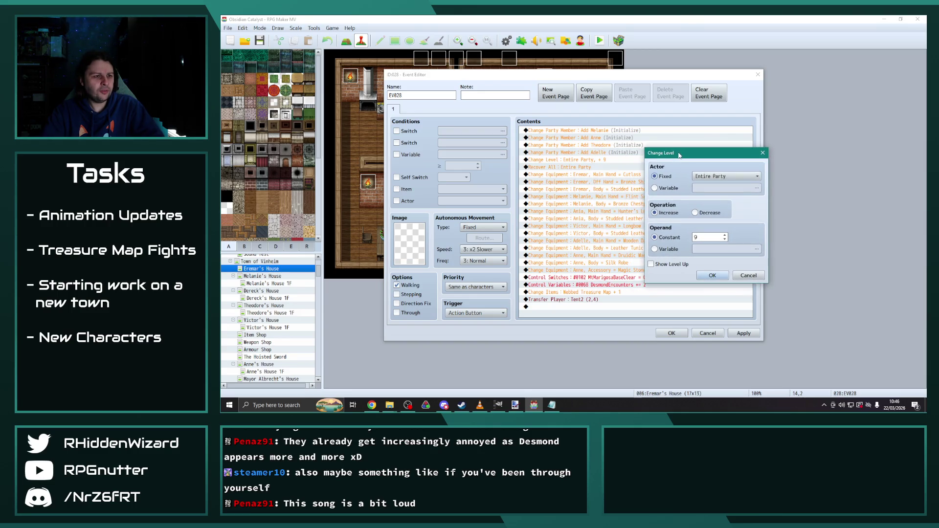
click(723, 176)
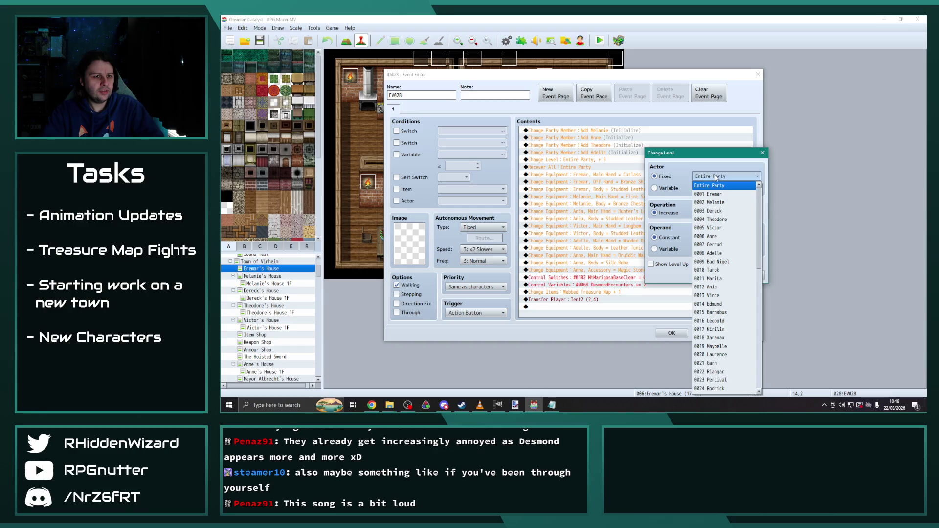
click(723, 177)
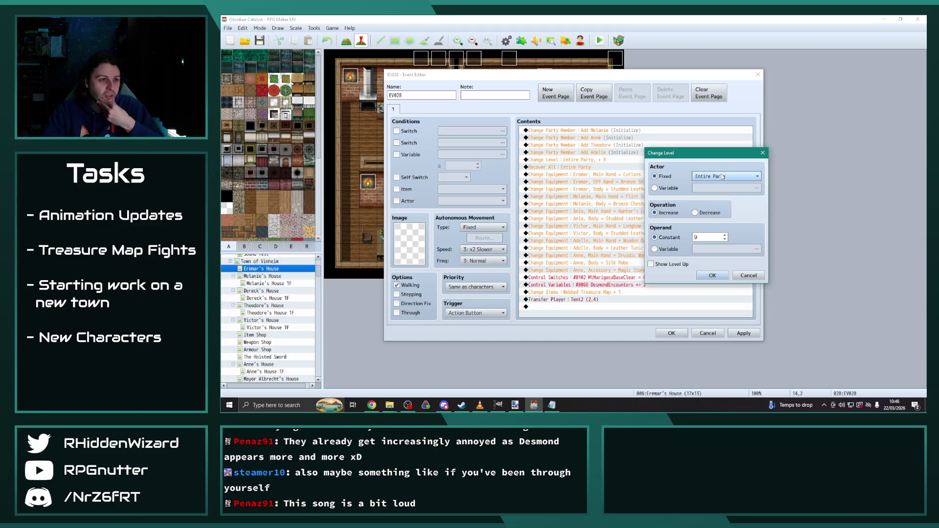
click(695, 213)
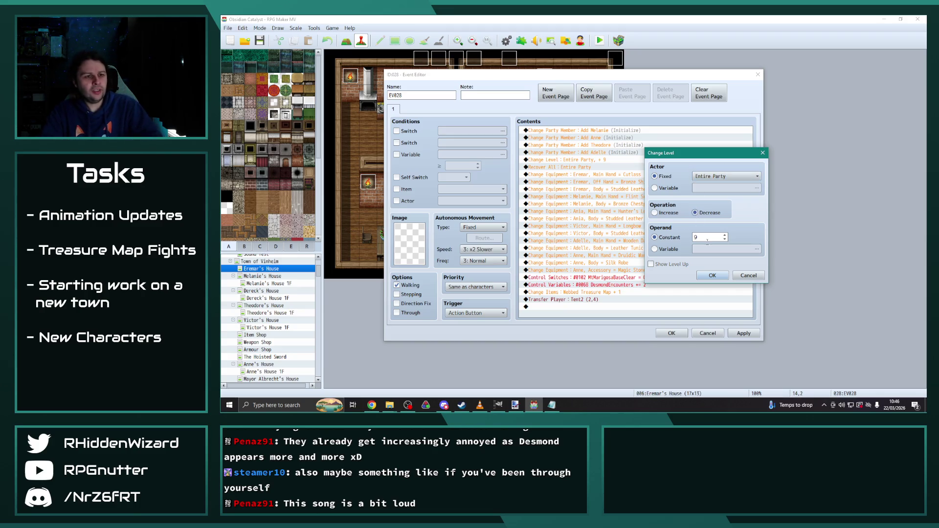
click(712, 275)
click(634, 175)
click(604, 161)
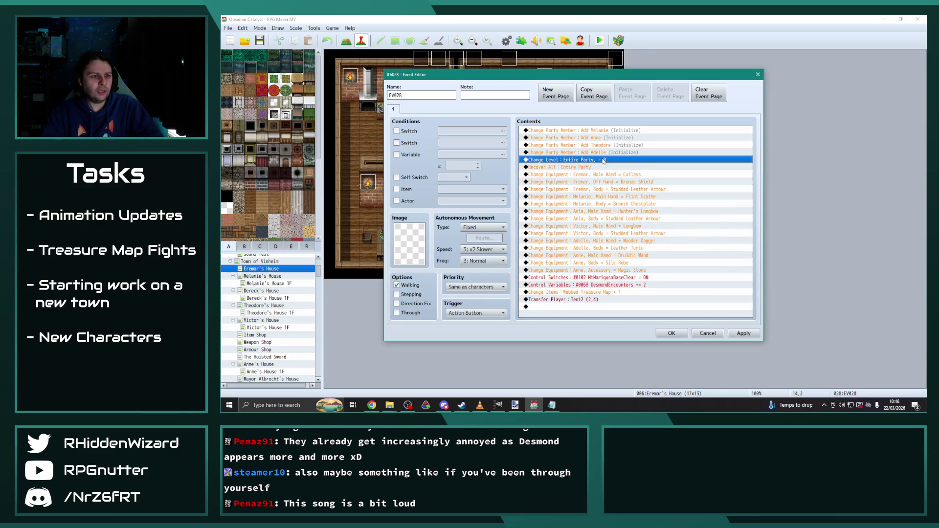
Duplicate the level line and make the copy increase the entire party's level by 12.
key(ctrl+c)
key(ctrl+v)
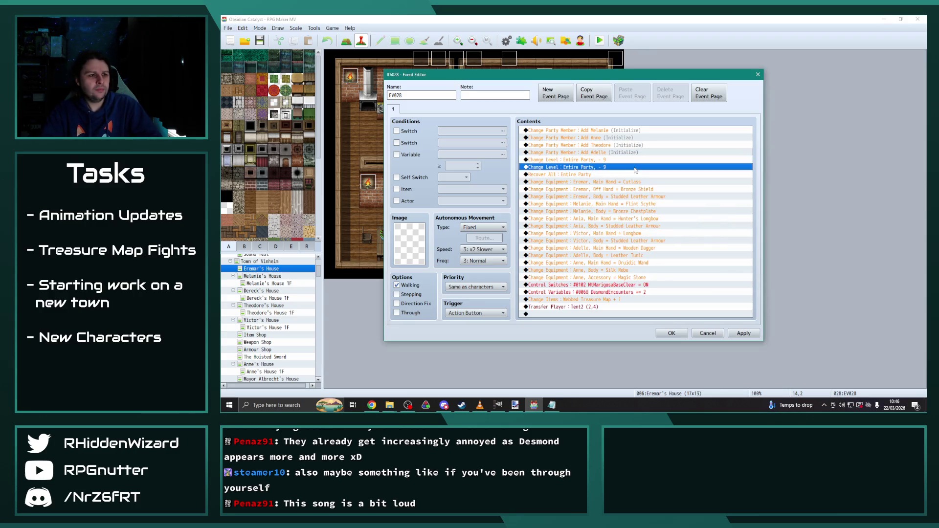
double_click(627, 167)
click(584, 213)
double_click(626, 238)
text(12)
click(641, 276)
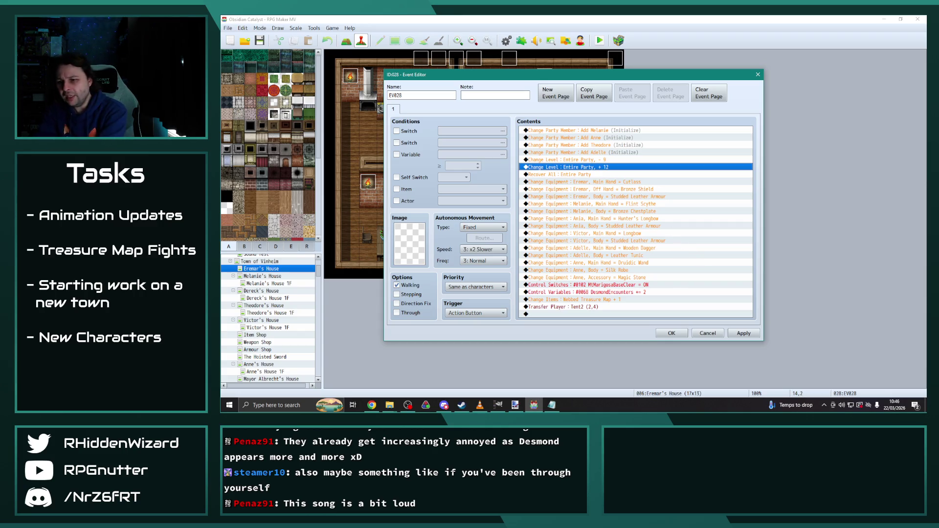
key(alt+Tab)
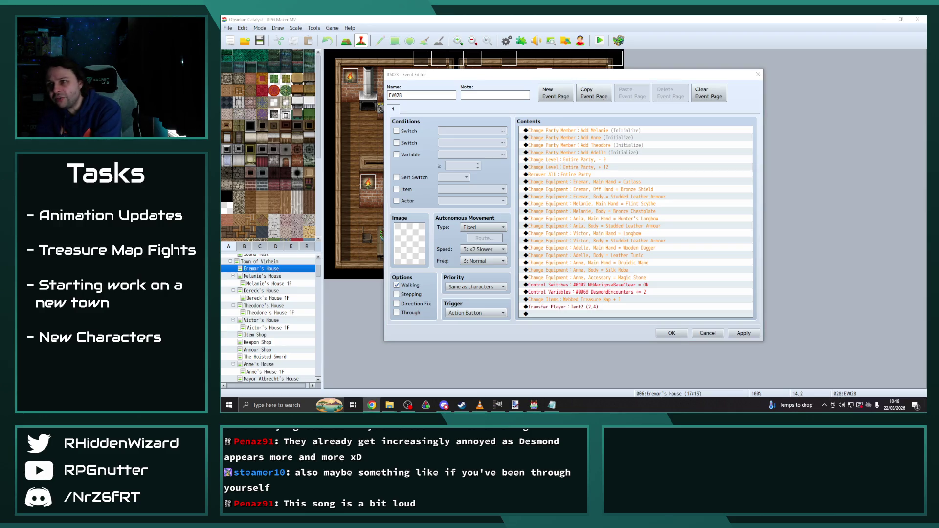
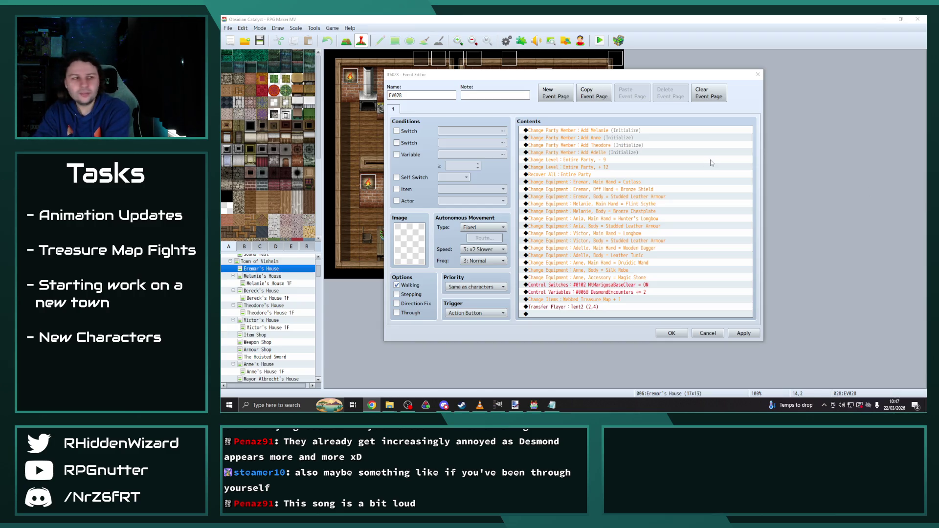
Set Eremar's main hand to Iron Sword, keeping his Bronze Shield off hand unchanged.
click(623, 183)
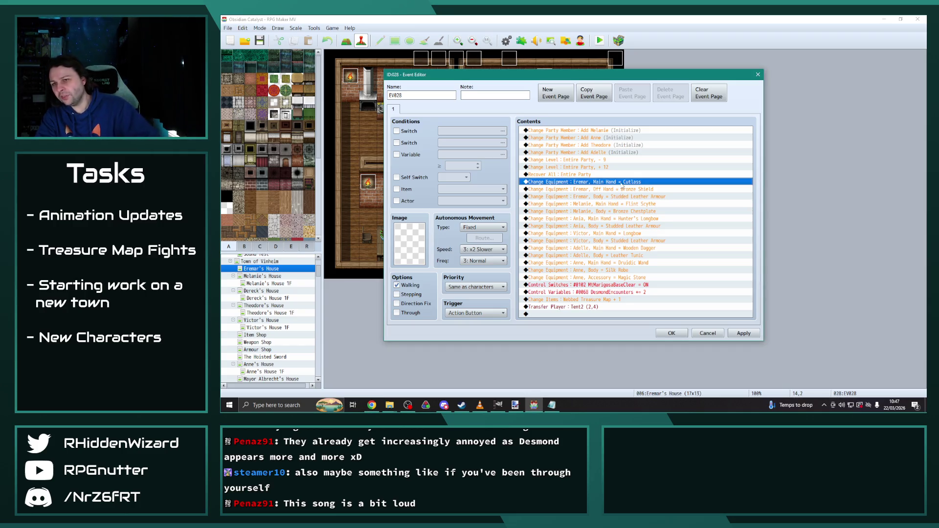
key(alt+Tab)
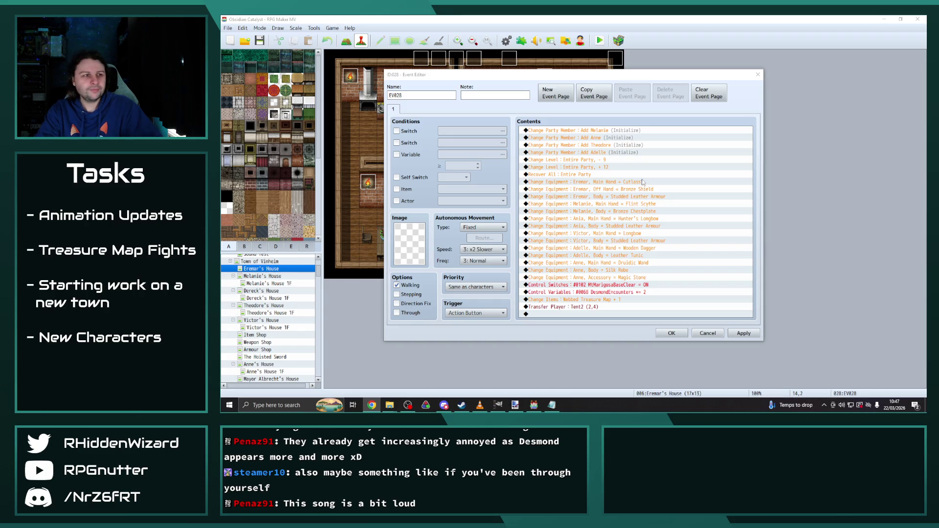
double_click(614, 183)
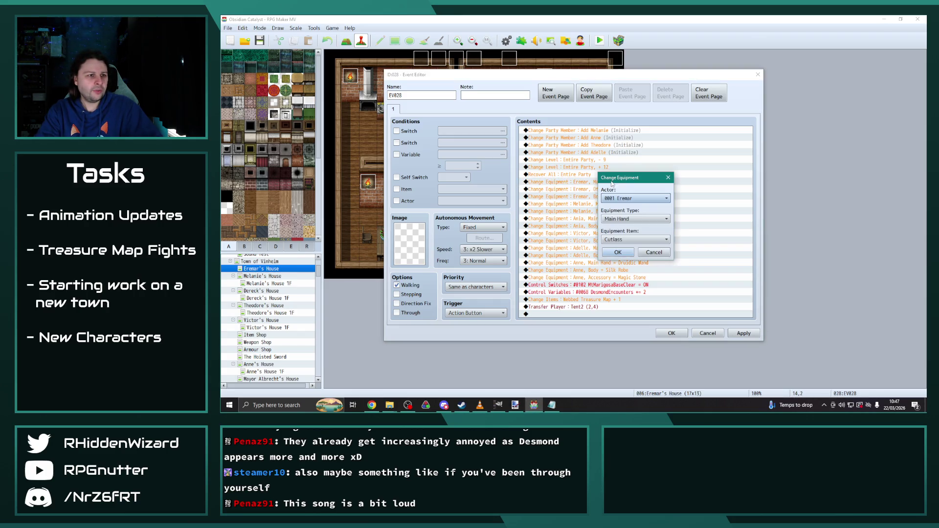
click(639, 239)
key(Down)
key(Down)
key(Down)
key(Return)
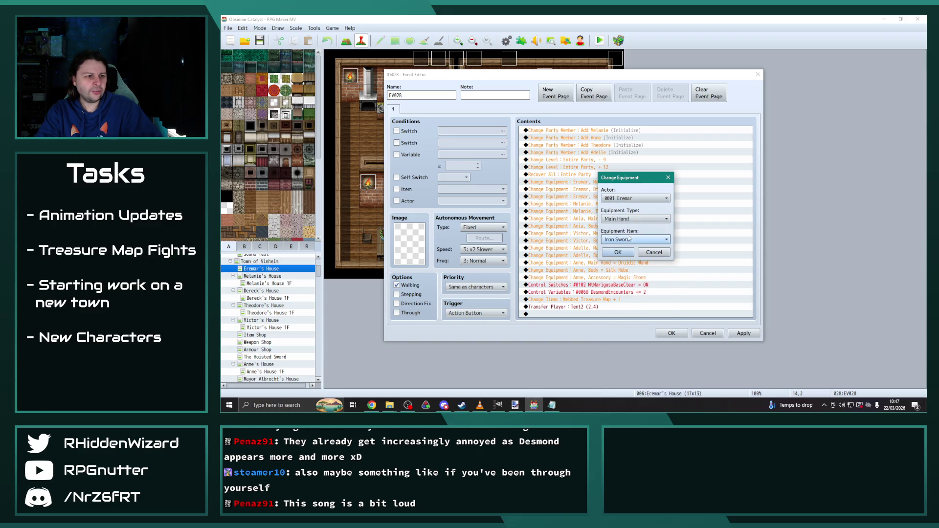
click(618, 252)
double_click(622, 190)
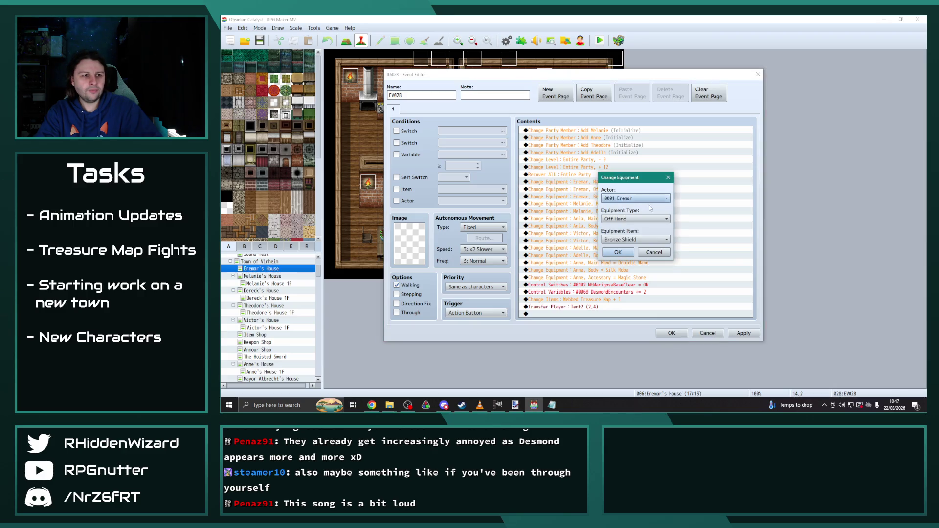
click(638, 242)
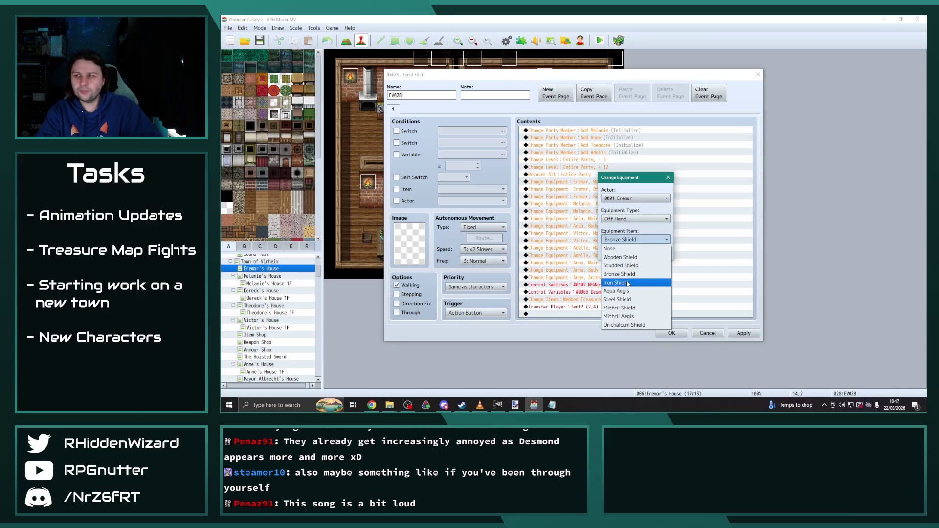
click(620, 274)
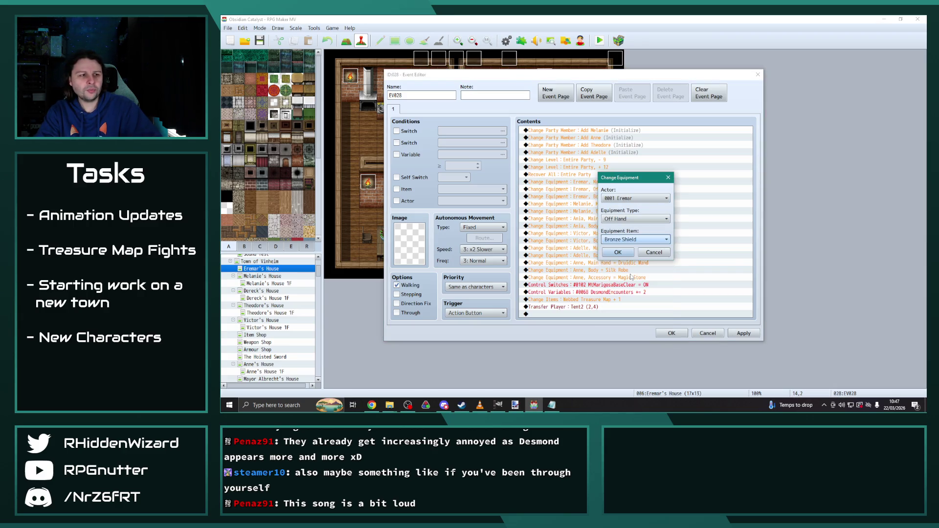
click(618, 252)
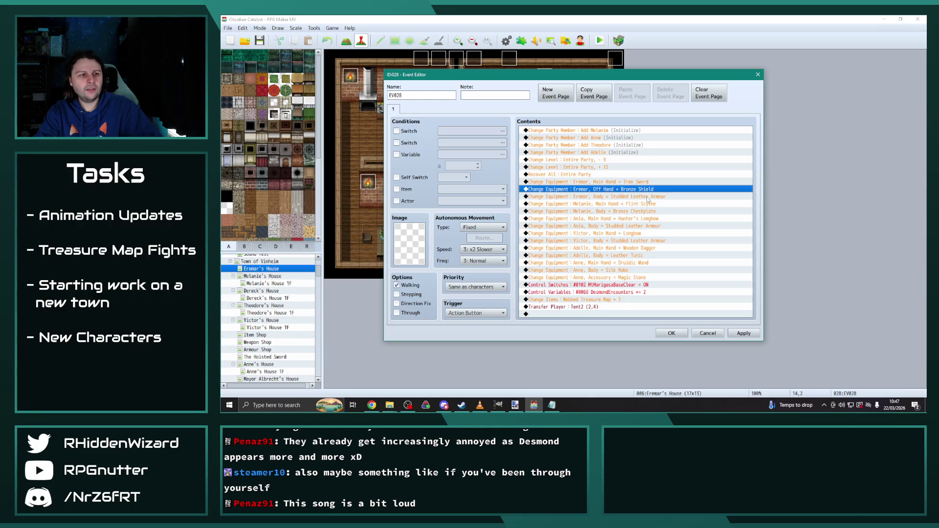
Change Melanie's main-hand equipment from Flint Scythe to Iron Glaive.
double_click(643, 204)
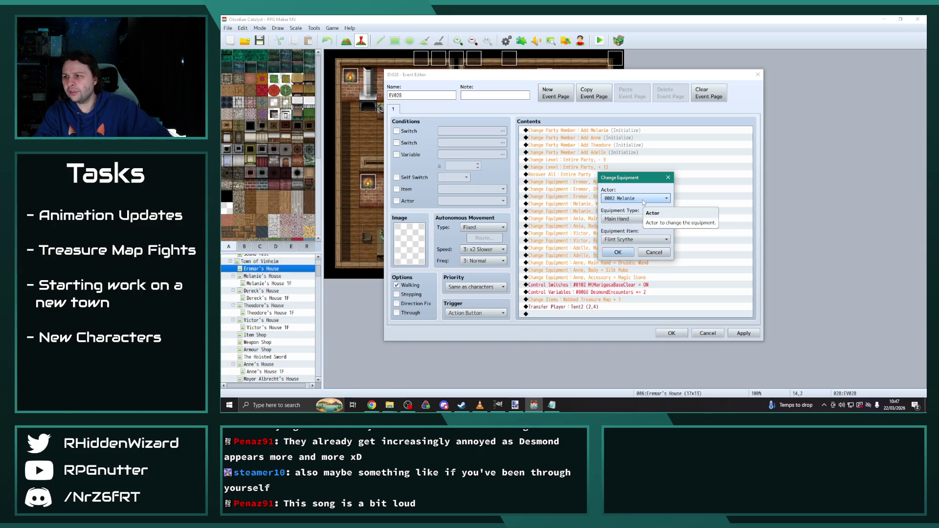
click(636, 239)
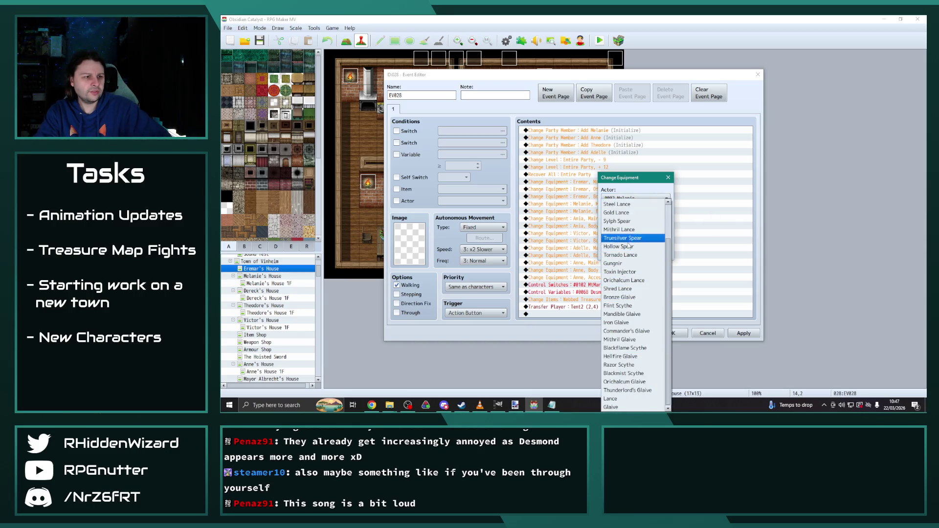
click(617, 323)
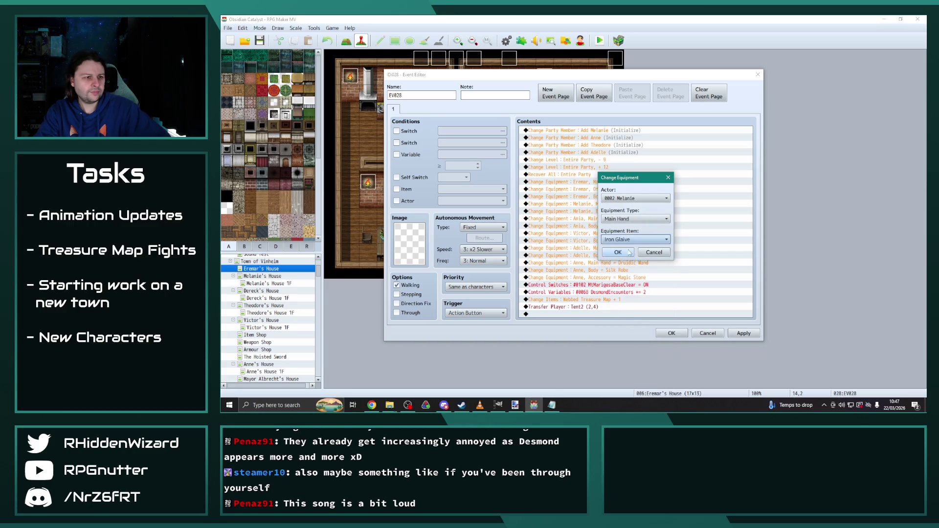
click(619, 253)
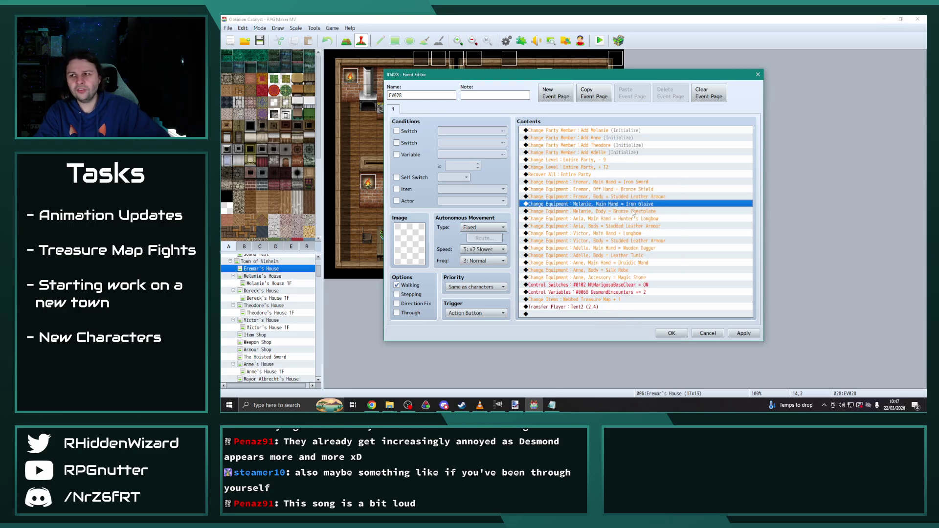
click(627, 220)
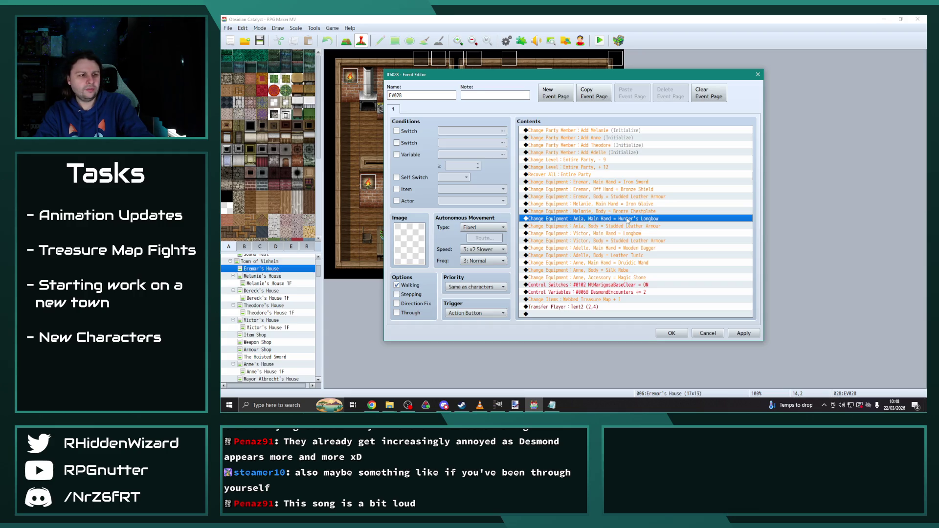
Equip Theodore with an Amethyst Quarterstaff and Adelle with an Iron Dagger as main hands.
double_click(627, 219)
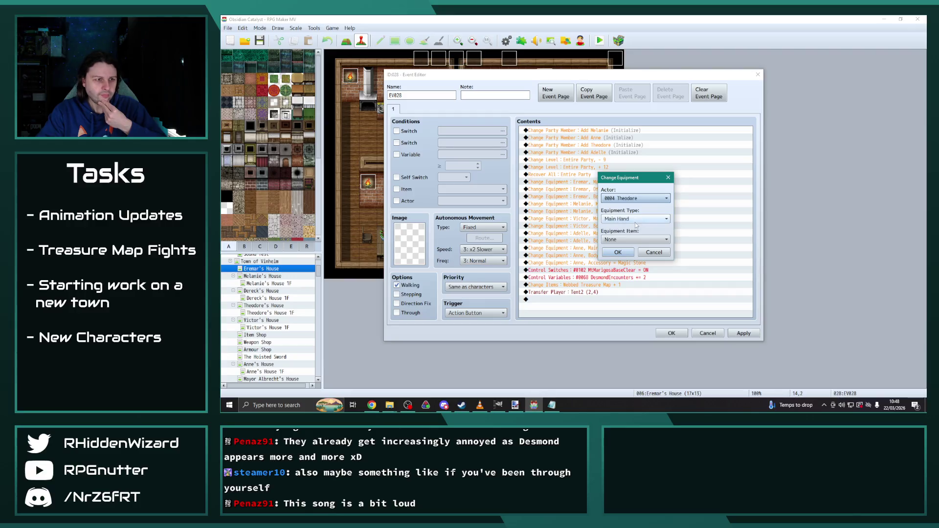
click(632, 240)
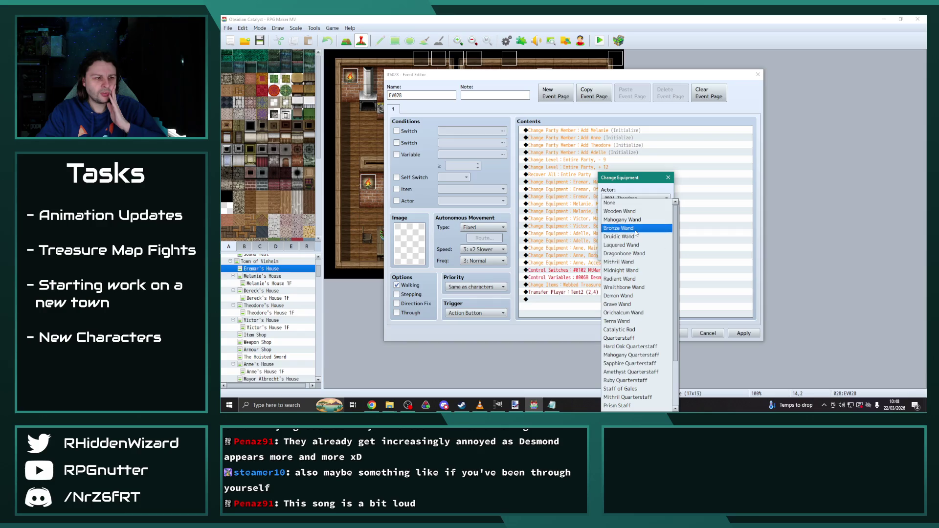
click(631, 371)
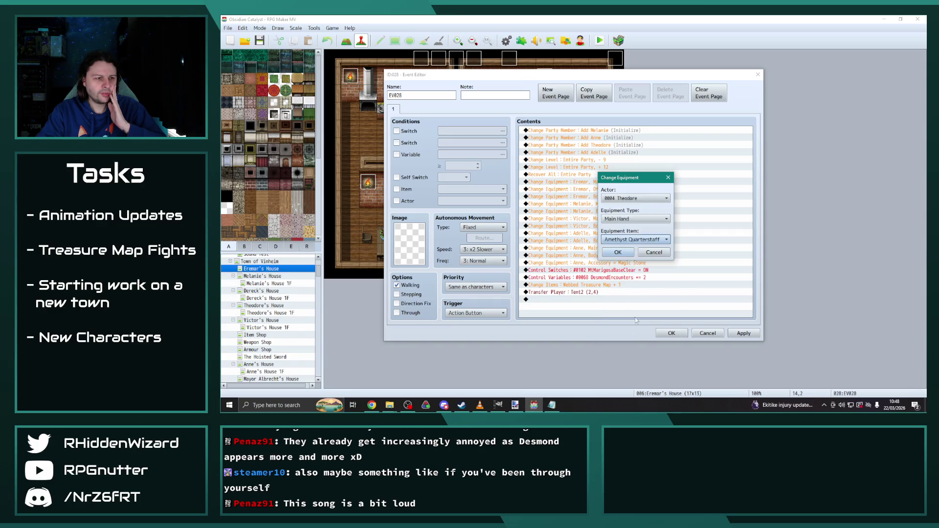
click(619, 255)
click(614, 234)
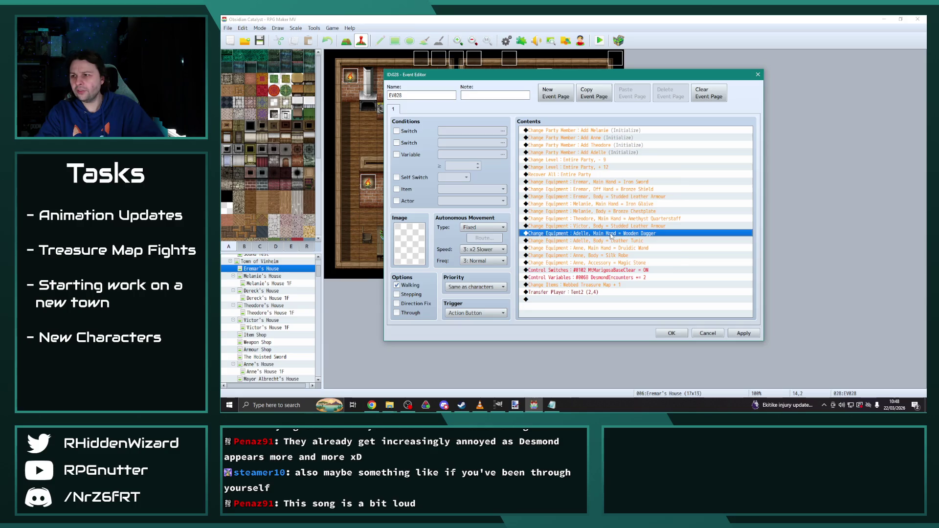
double_click(615, 233)
click(633, 239)
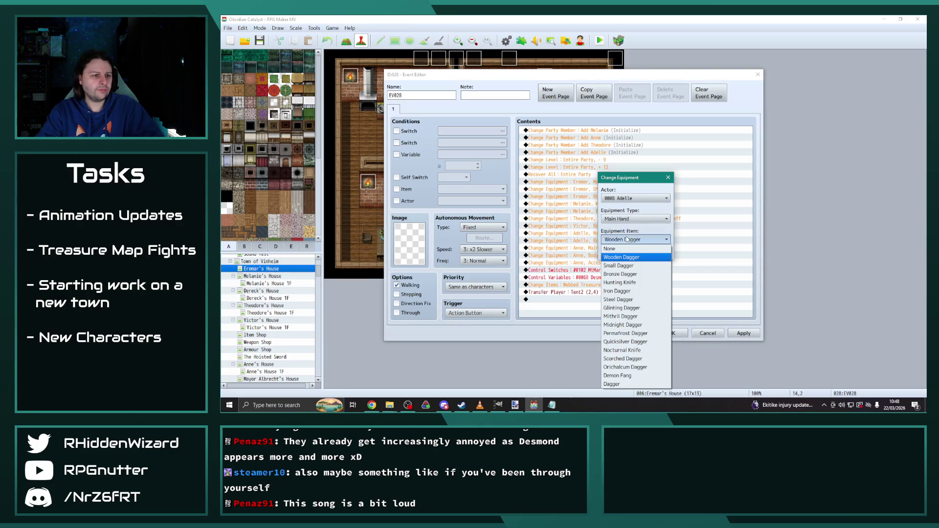
click(632, 292)
click(618, 252)
Give Anne a Laquered Wand main hand, leaving her Silk Robe unchanged.
click(610, 256)
double_click(610, 255)
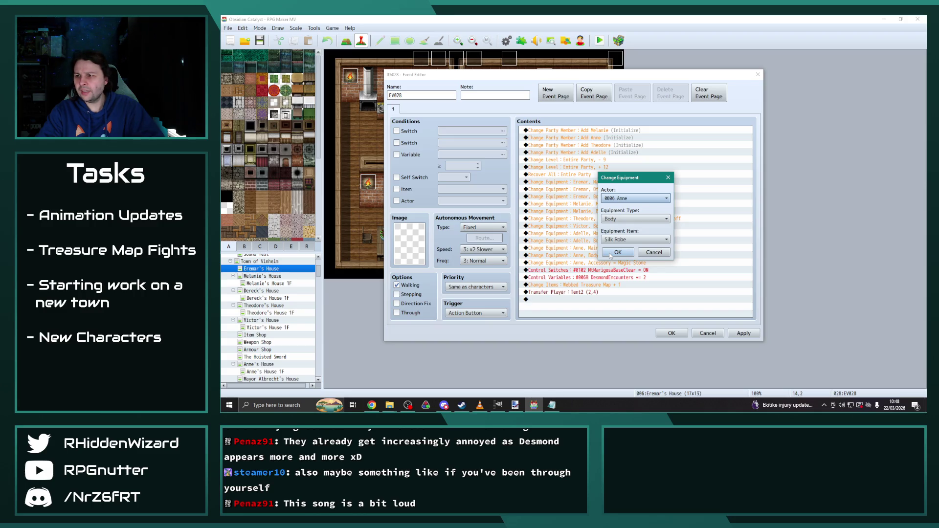
click(627, 240)
click(627, 240)
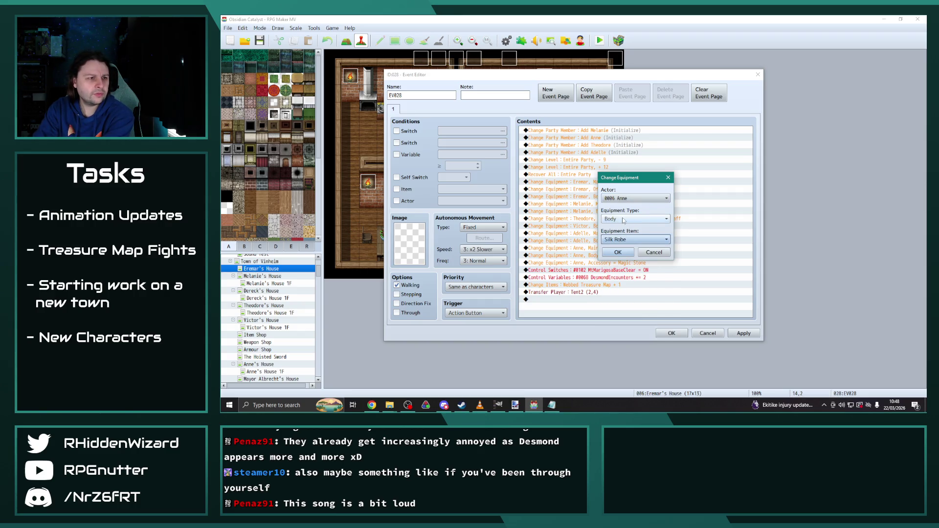
click(627, 240)
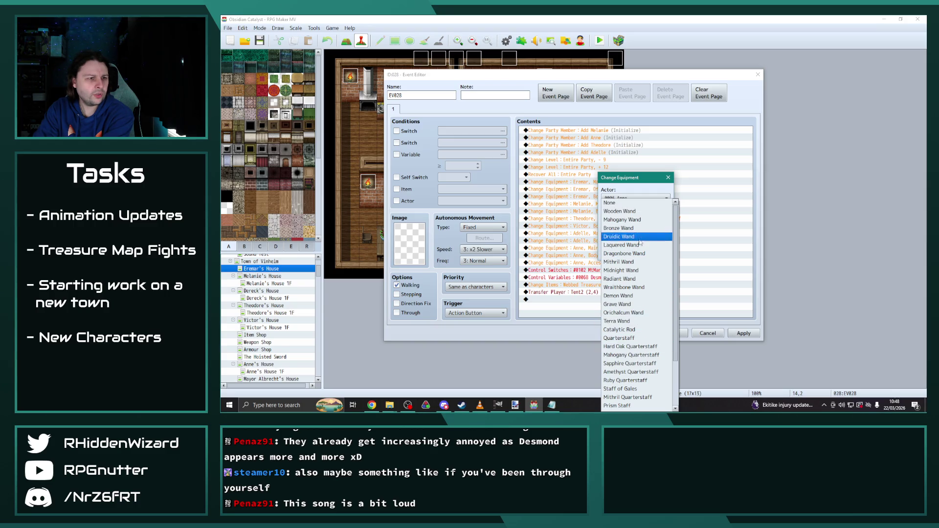
click(624, 244)
click(632, 269)
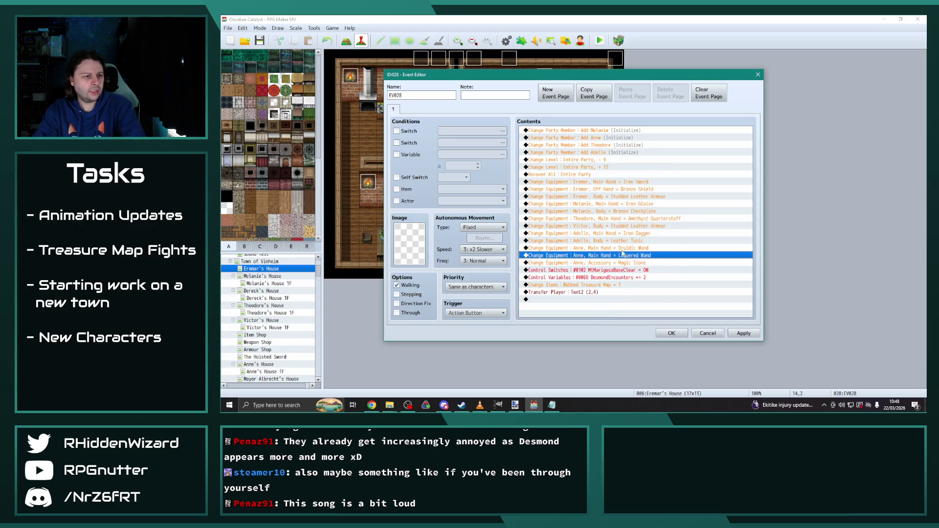
click(616, 248)
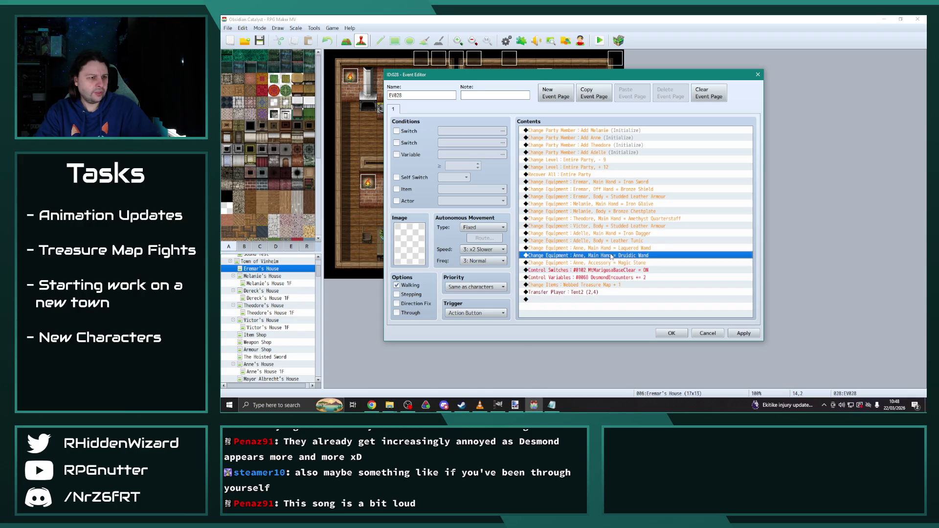
double_click(639, 249)
click(635, 219)
Turn Anne's Druidic Wand command into an Azure Spellbook off-hand change.
click(635, 239)
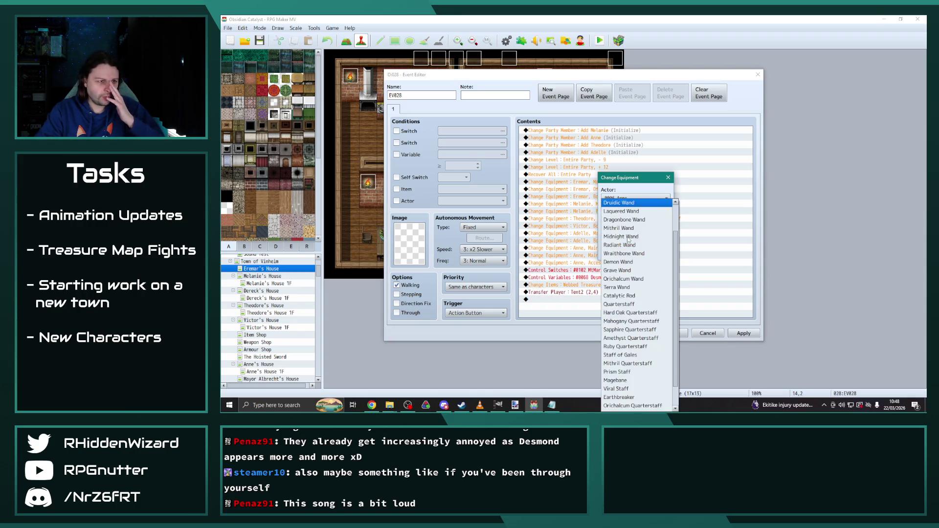
click(628, 214)
click(635, 239)
click(628, 215)
click(624, 219)
click(627, 236)
click(632, 240)
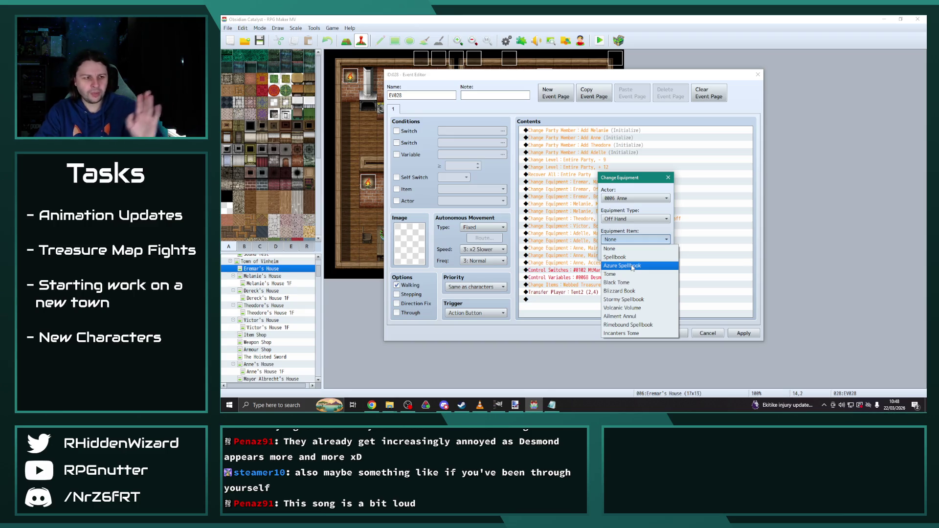
click(633, 267)
click(618, 252)
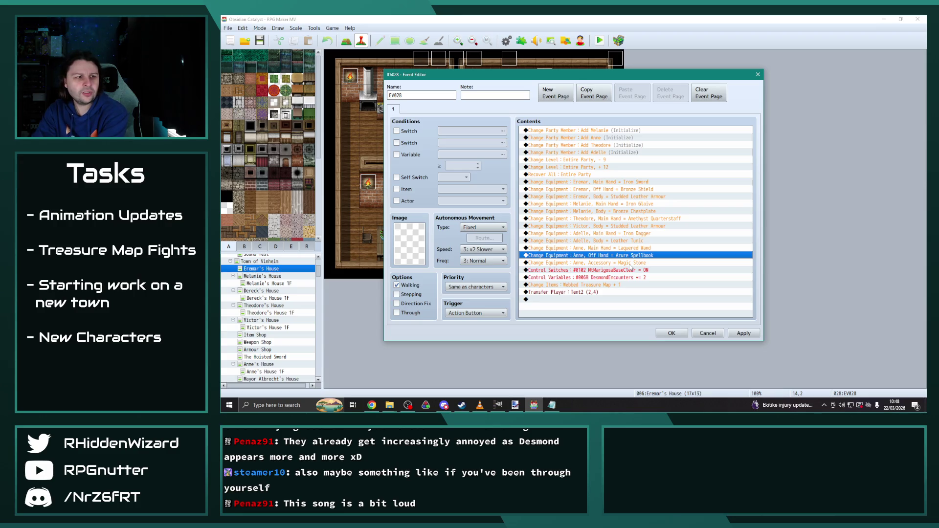
Replace Anne's Magic Stone accessory with the Sorcery Cap and apply the event edits.
double_click(631, 263)
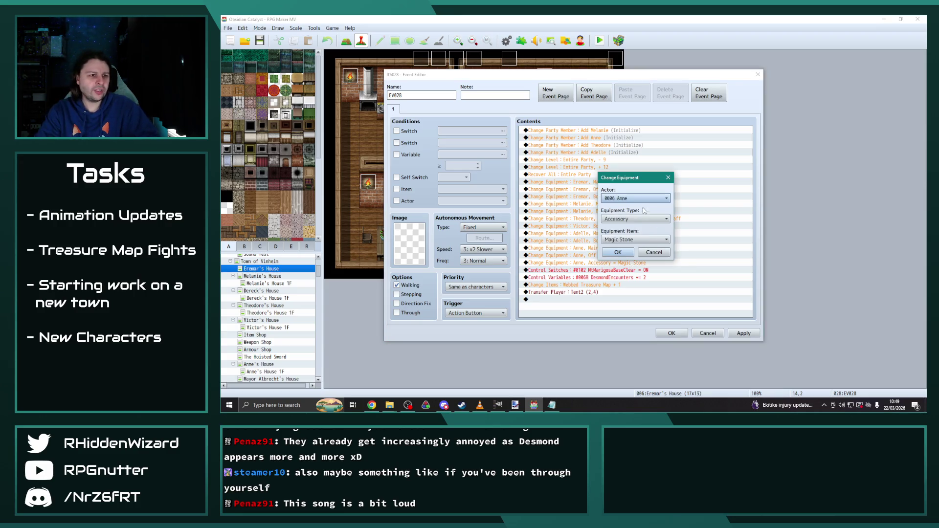
click(632, 240)
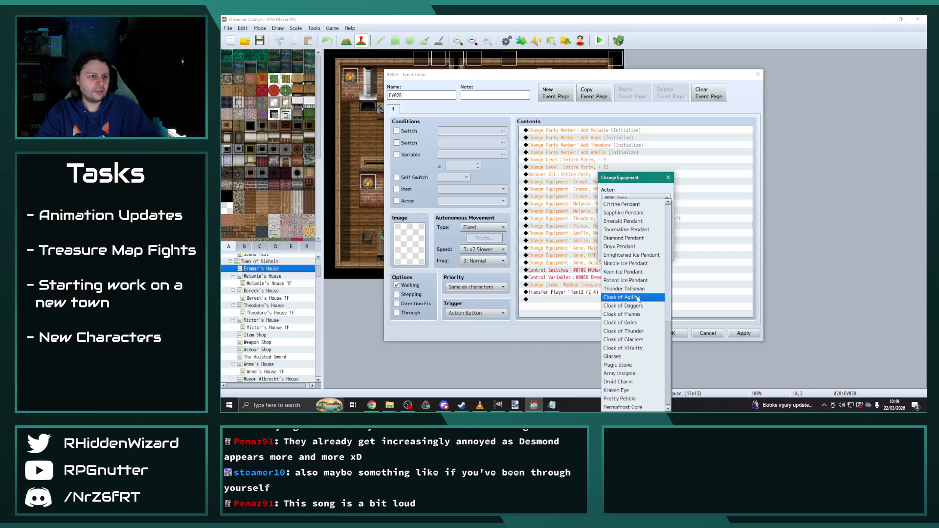
scroll(639, 300, up, 8)
scroll(638, 299, up, 4)
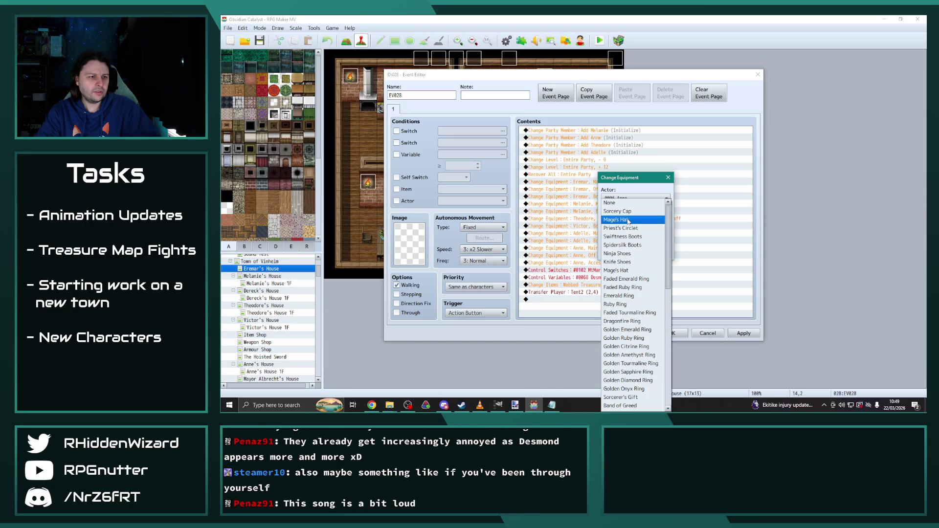
click(620, 211)
click(624, 253)
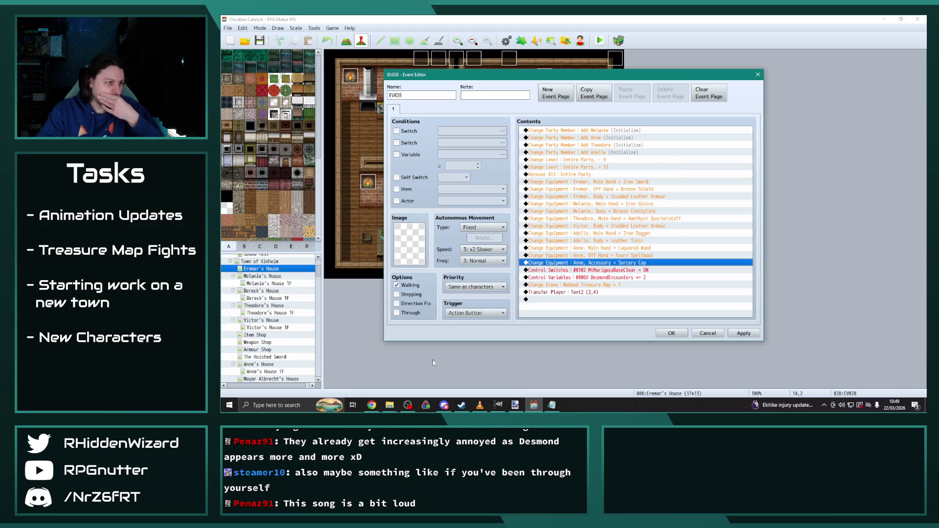
click(741, 334)
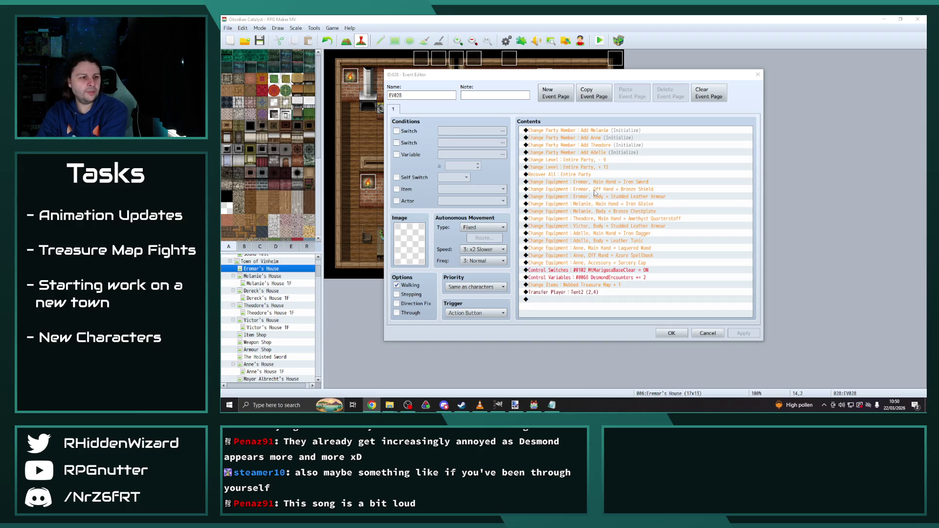
click(598, 286)
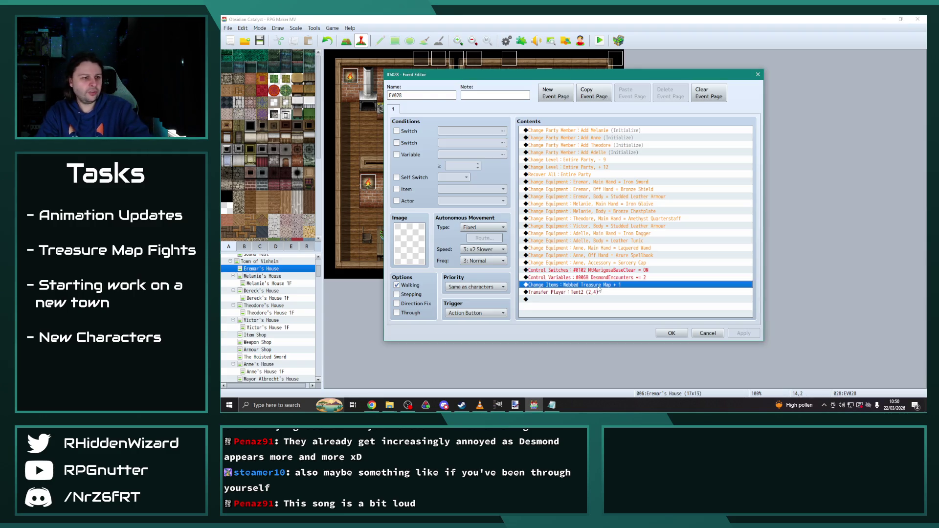
Delete the Webbed Treasure Map item command and the switch-setting command.
key(Delete)
click(624, 270)
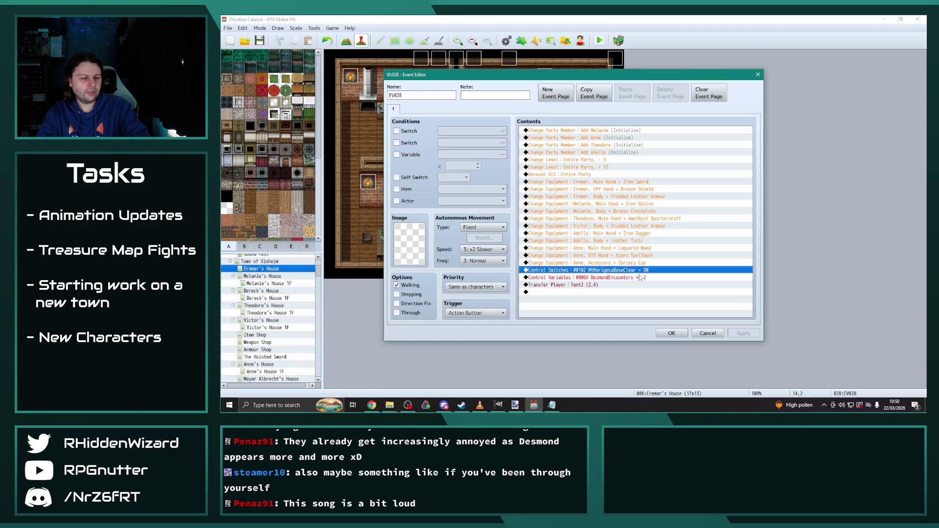
key(Delete)
Retarget the Transfer Player command to Forest Treasure Glade (3,22), then apply and close.
double_click(587, 278)
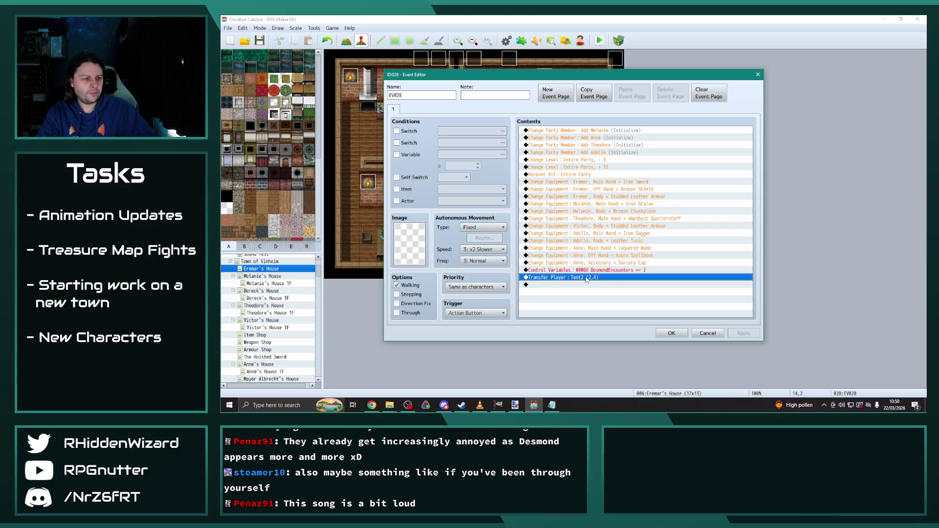
click(664, 190)
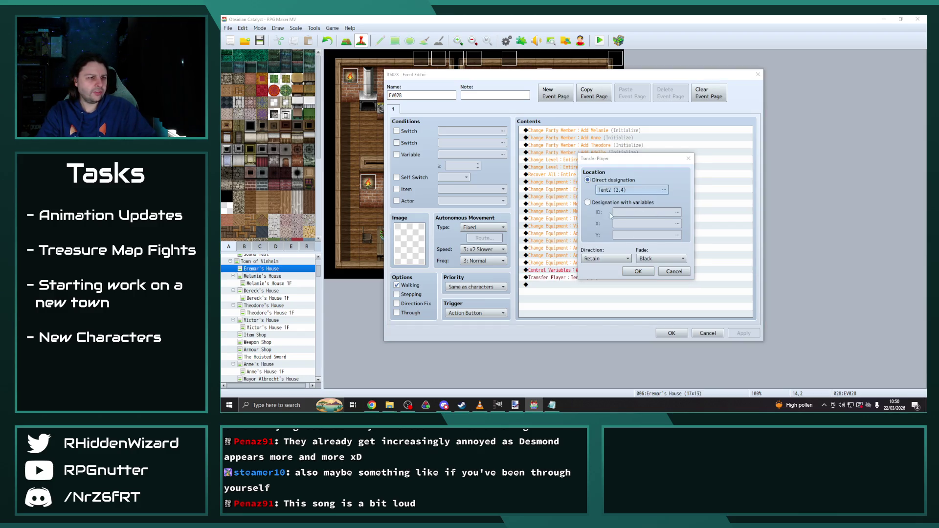
scroll(509, 252, up, 6)
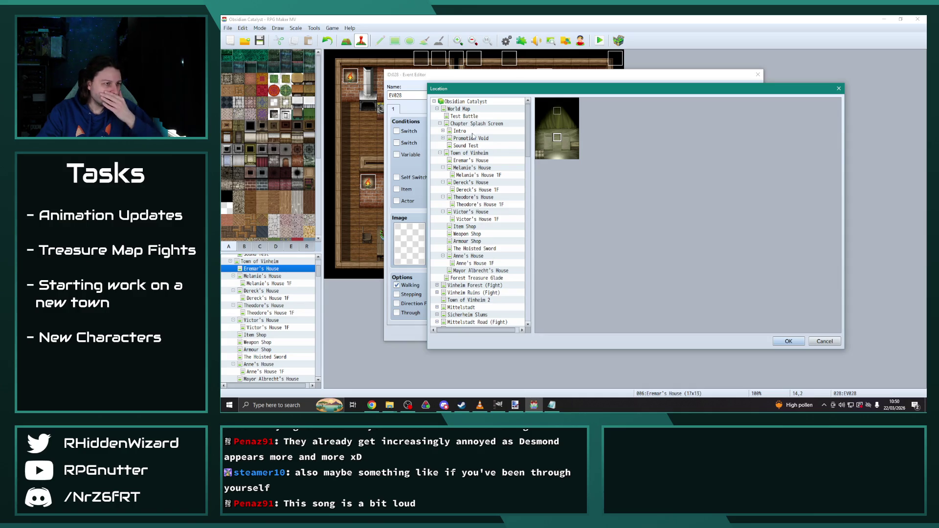
click(470, 279)
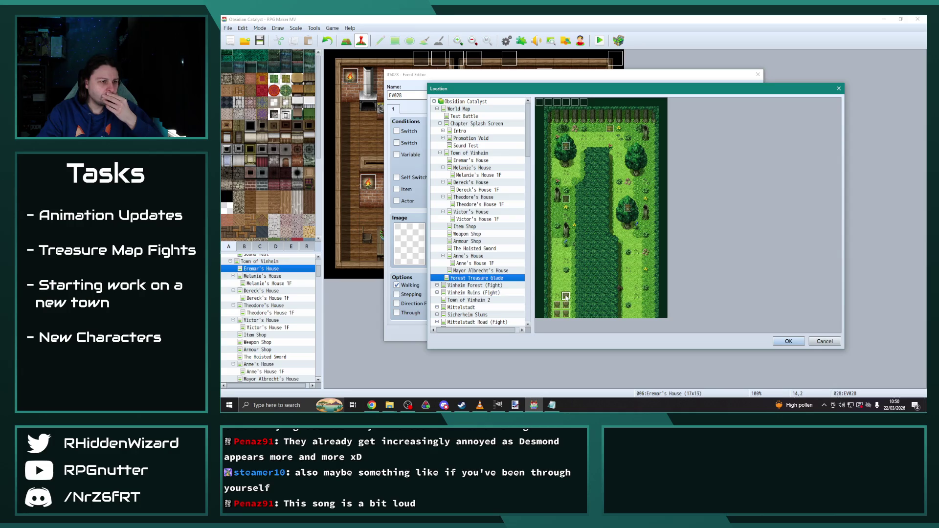
click(788, 341)
click(638, 272)
click(742, 334)
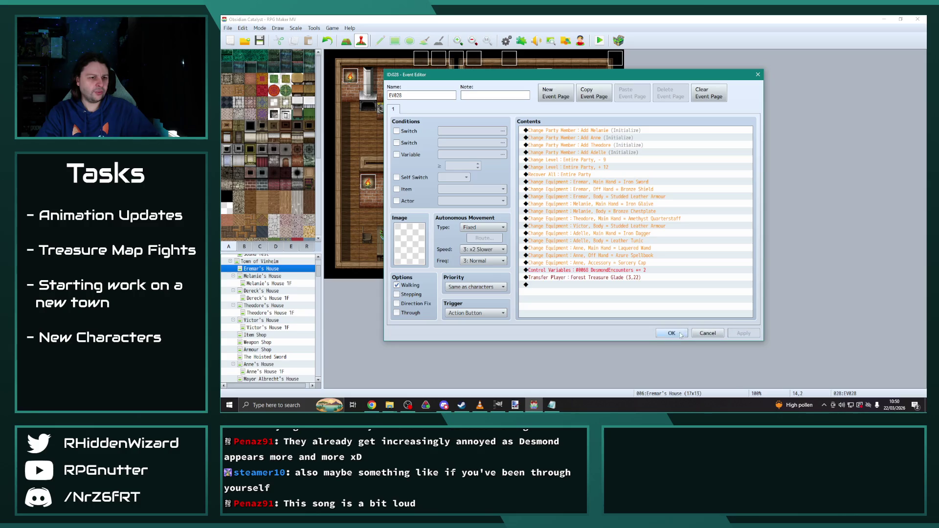
click(672, 333)
Glance at the EV029 and Anne(CS) events without changing them.
double_click(514, 61)
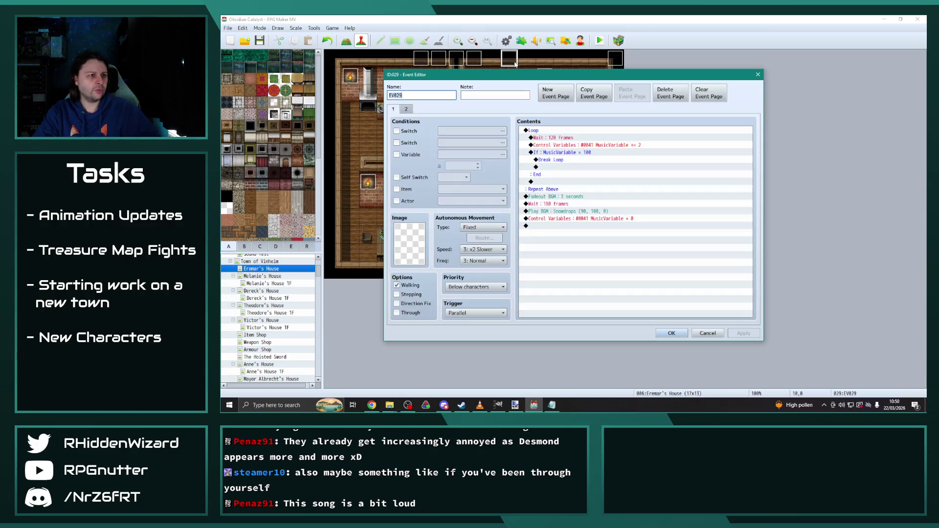
key(Escape)
double_click(473, 58)
key(Escape)
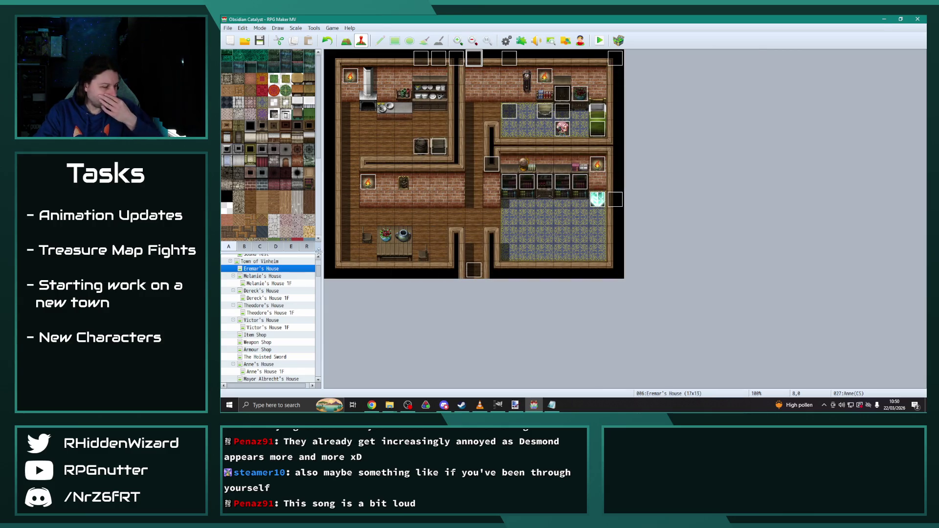
Expand Vinheim Forest (Fight) in the map list and open Vinheim Forest (Story).
scroll(284, 309, down, 2)
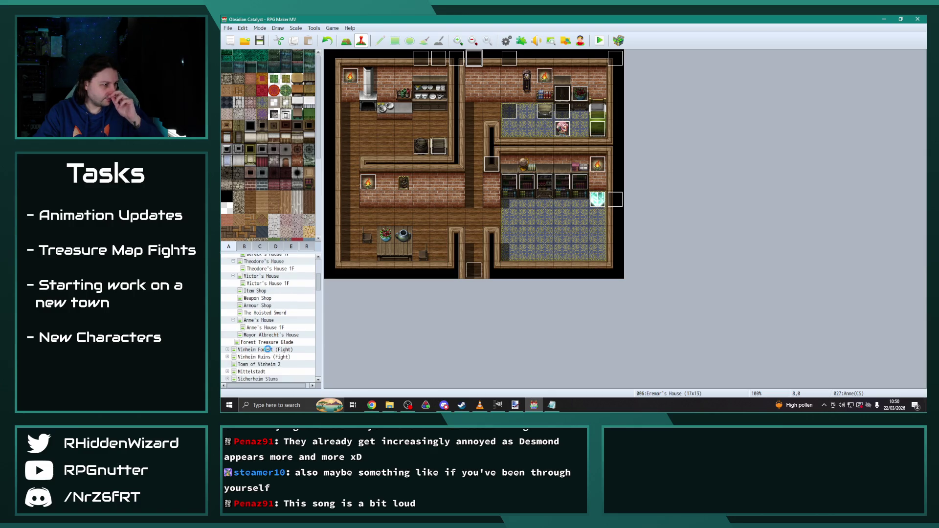
click(268, 350)
click(228, 350)
click(268, 357)
scroll(475, 290, down, 2)
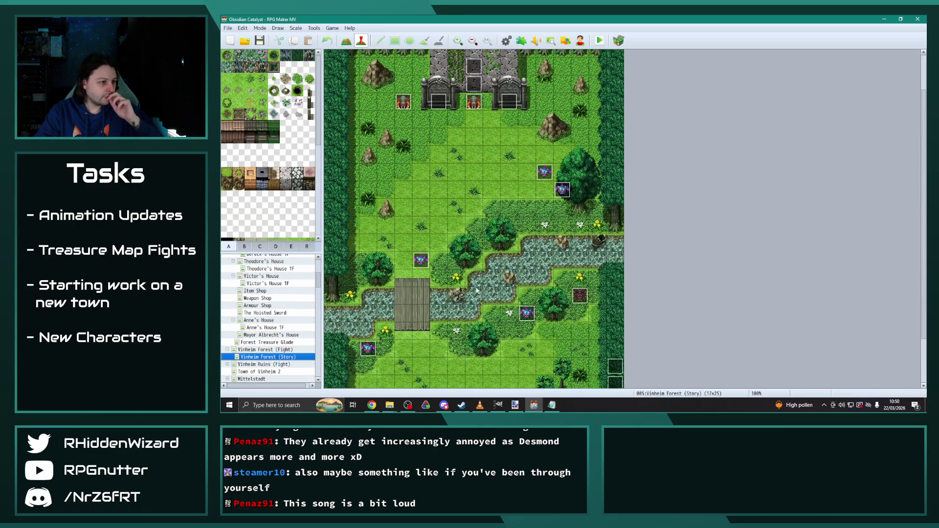
scroll(475, 289, down, 2)
Copy EV001 page 2's Fadeout BGM through SRPGBattle Start commands.
double_click(509, 362)
scroll(719, 290, down, 5)
click(409, 108)
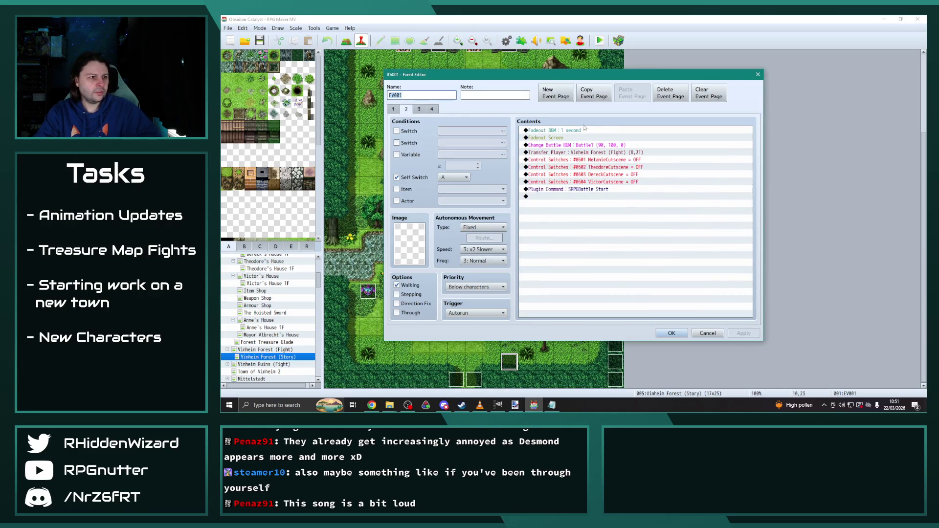
click(569, 131)
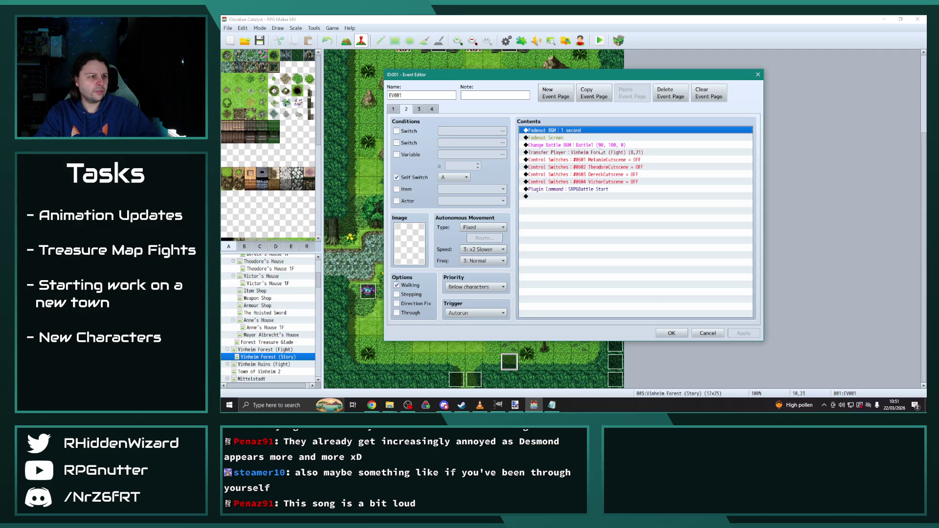
shift+click(593, 146)
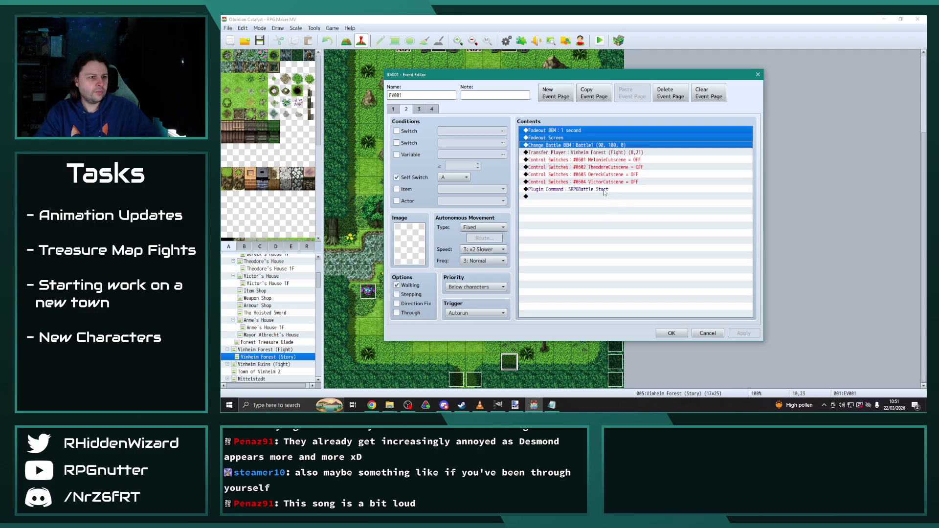
shift+click(587, 189)
click(672, 334)
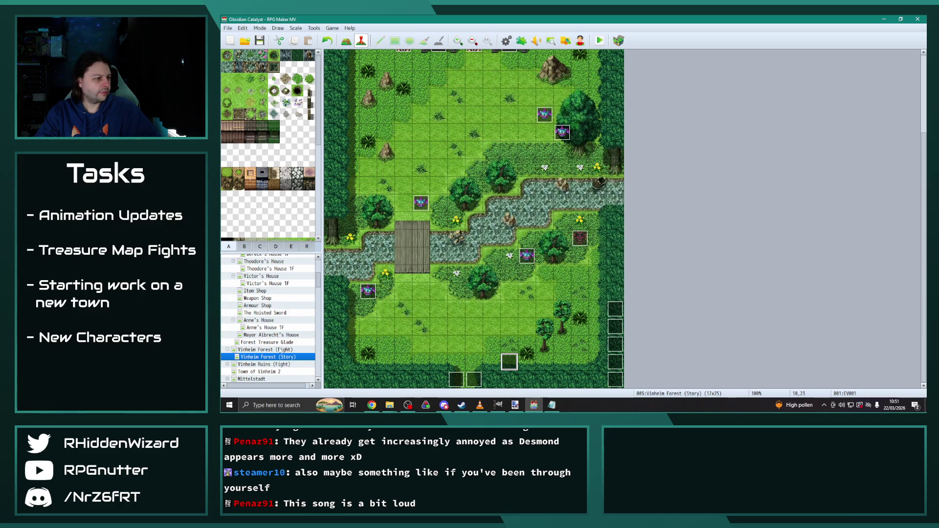
scroll(269, 313, up, 5)
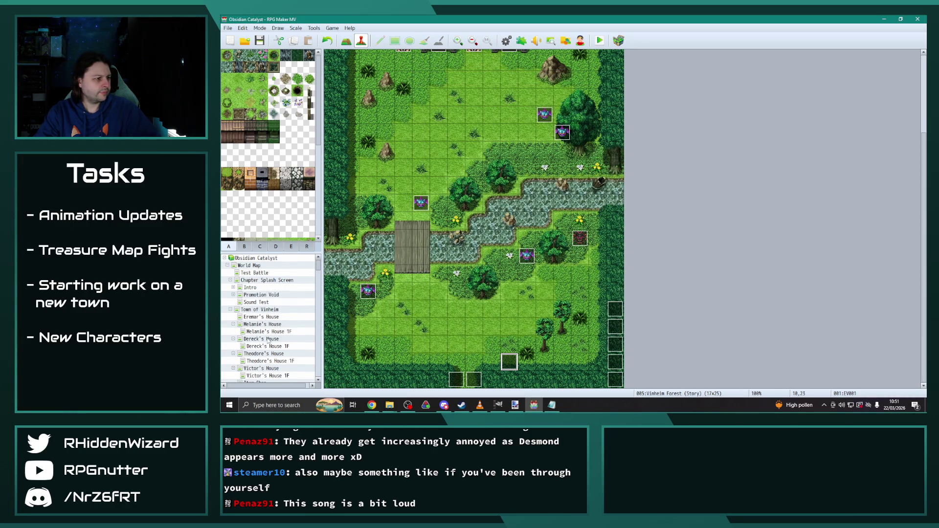
In Eremar's House EV028, replace the old transfer with the pasted battle-start commands, minus the four switch lines.
click(263, 318)
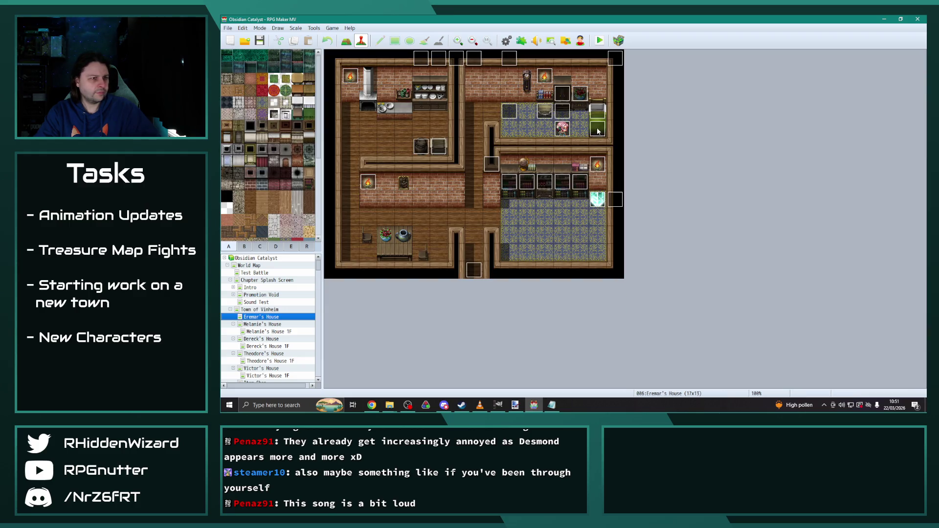
double_click(577, 101)
click(609, 287)
click(602, 278)
key(Delete)
key(ctrl+v)
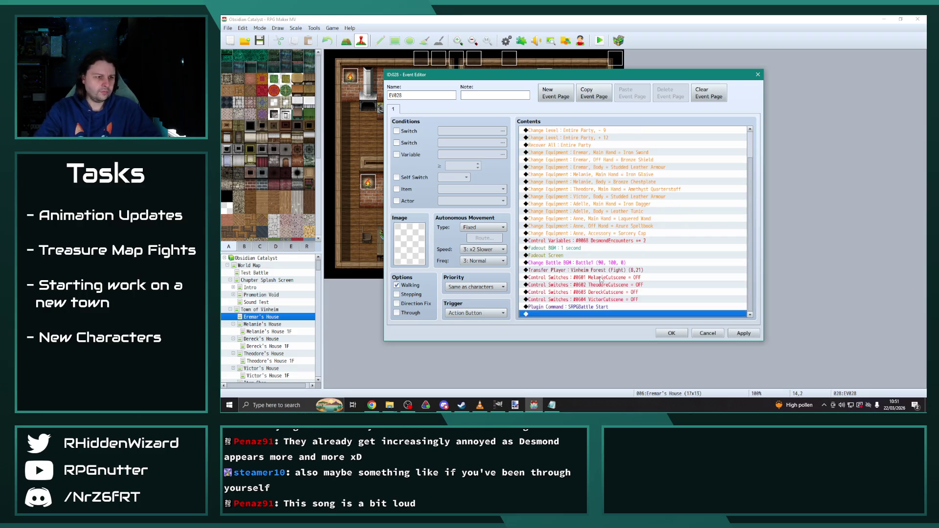
click(609, 278)
shift+click(631, 300)
key(Delete)
Point the pasted Transfer Player to Forest Treasure Glade and save the event.
double_click(611, 298)
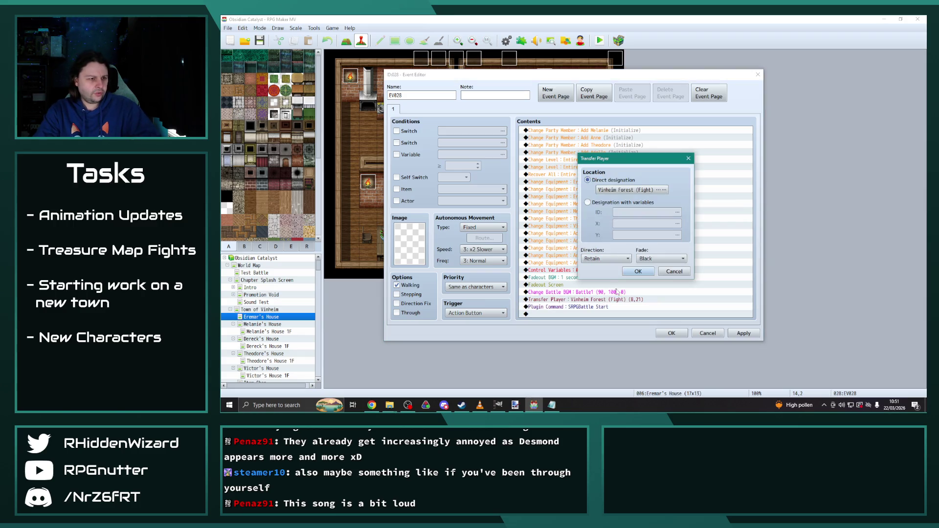
click(631, 189)
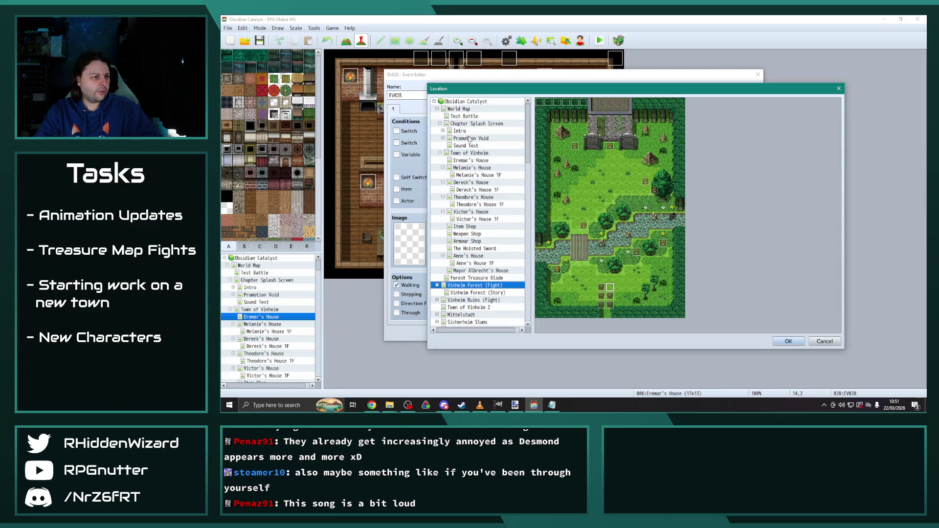
click(477, 278)
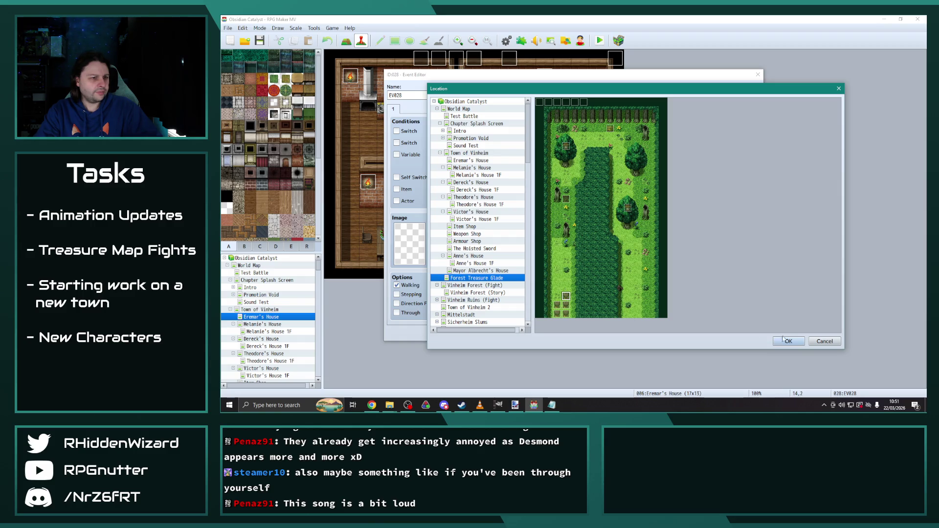
click(788, 341)
click(695, 327)
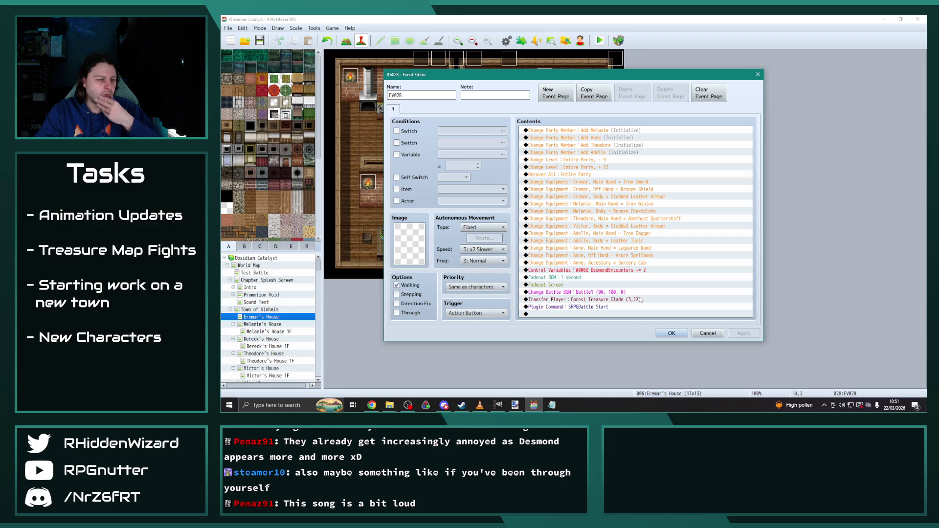
click(666, 330)
View the Armour Shop shopkeeper event, then return to the Eremar's House map.
drag(321, 270, 312, 304)
click(229, 315)
scroll(269, 323, down, 5)
click(255, 297)
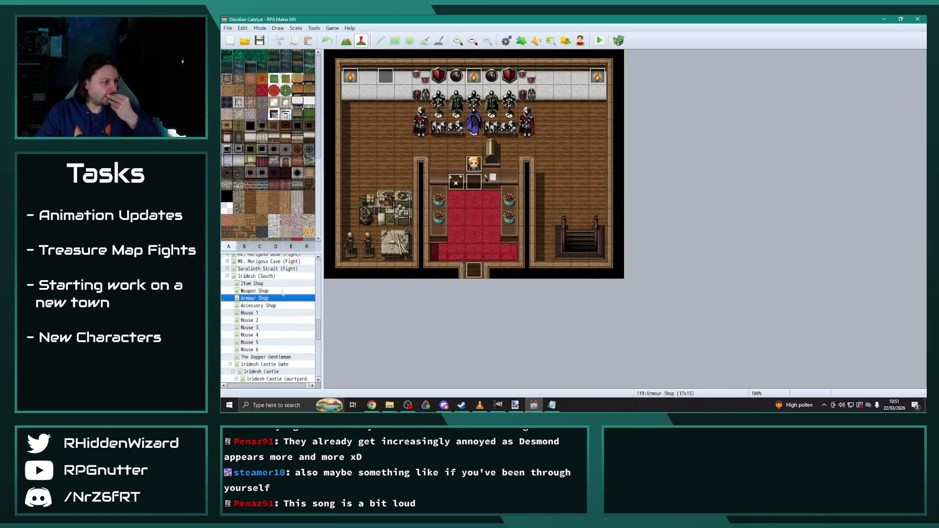
double_click(473, 186)
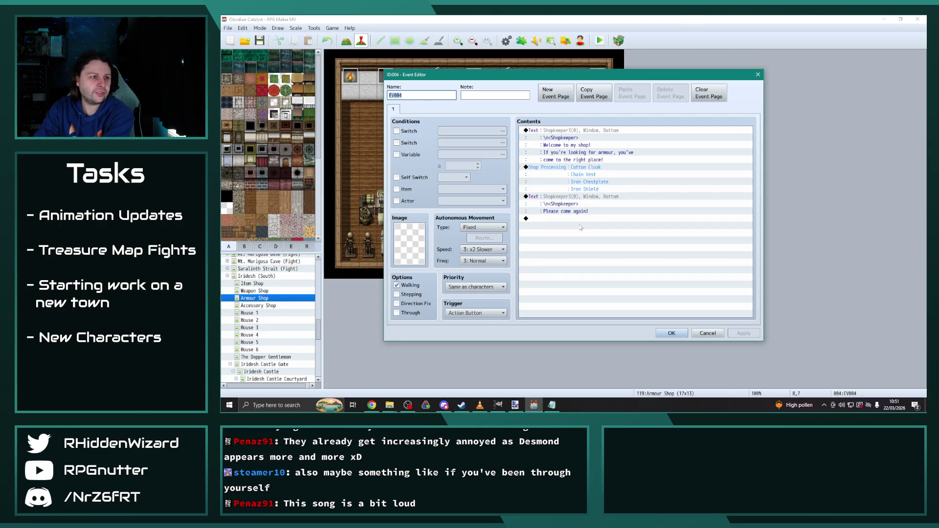
click(675, 335)
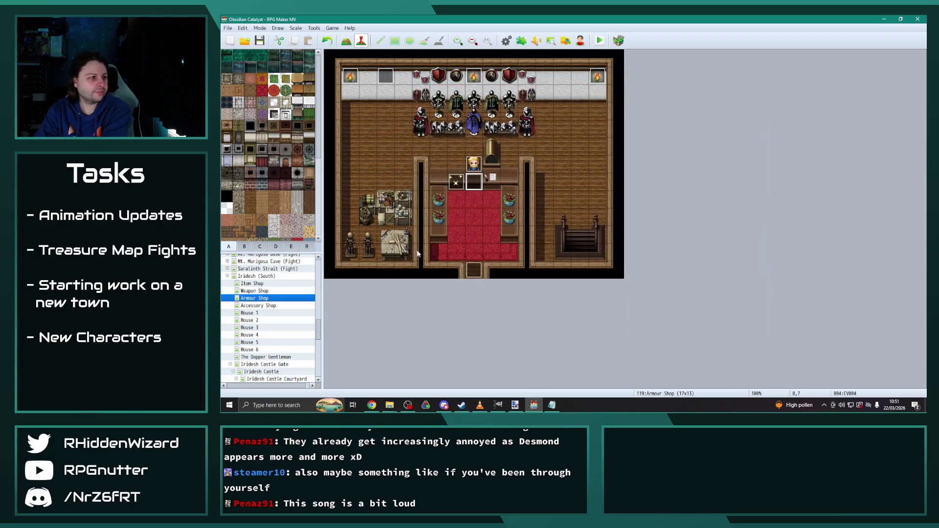
scroll(274, 322, up, 15)
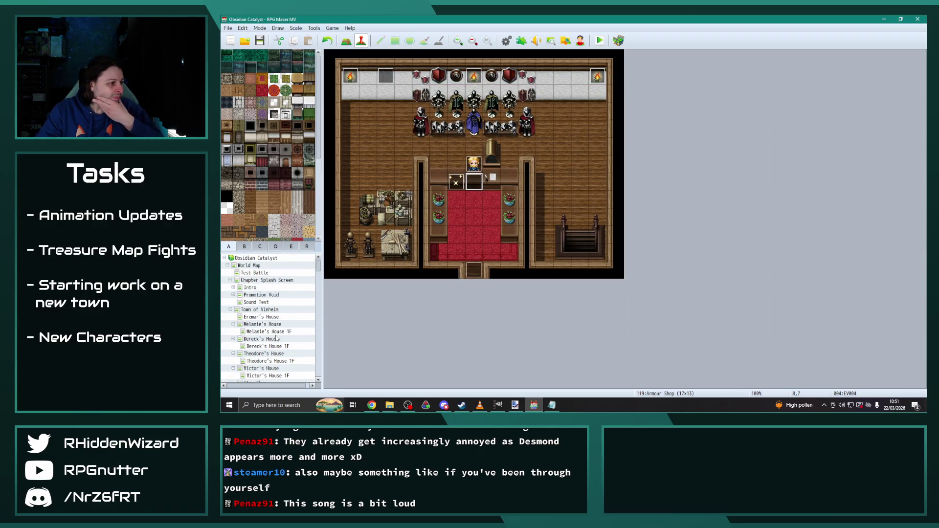
click(274, 317)
In EV028, equip Eremar with an Iron Shield off-hand and Chain Vest body armour.
double_click(581, 93)
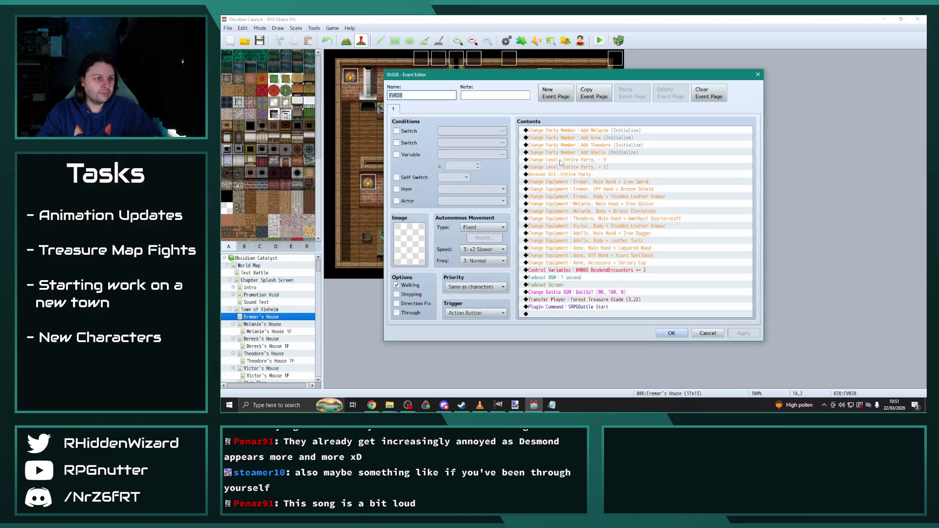
double_click(625, 190)
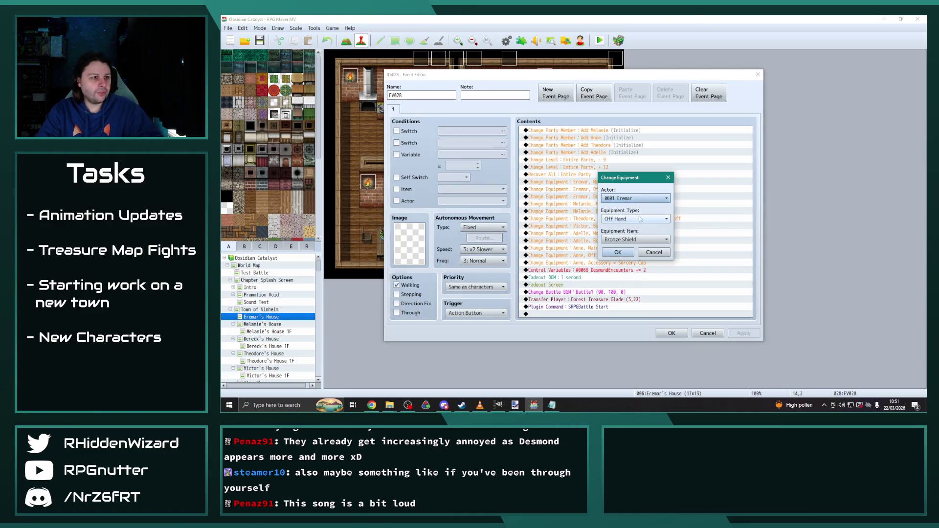
click(633, 238)
click(627, 282)
key(Return)
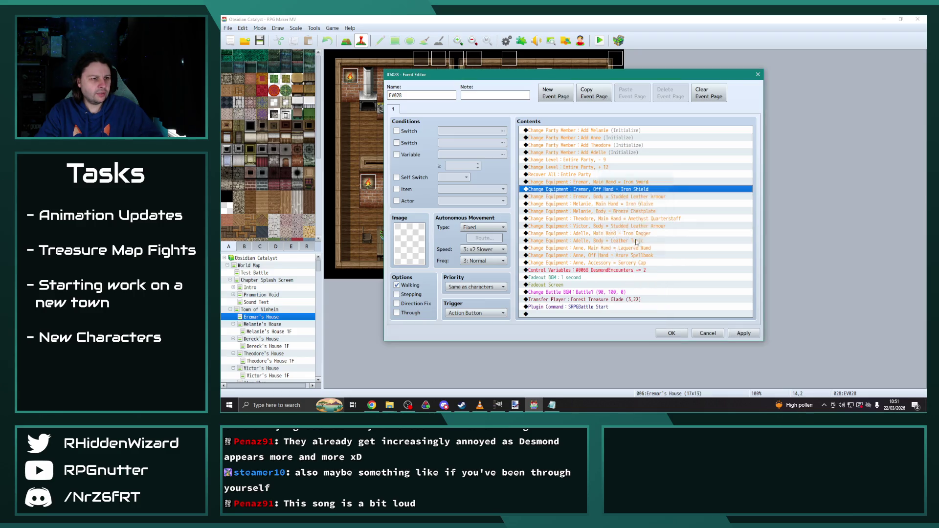
click(621, 196)
double_click(621, 196)
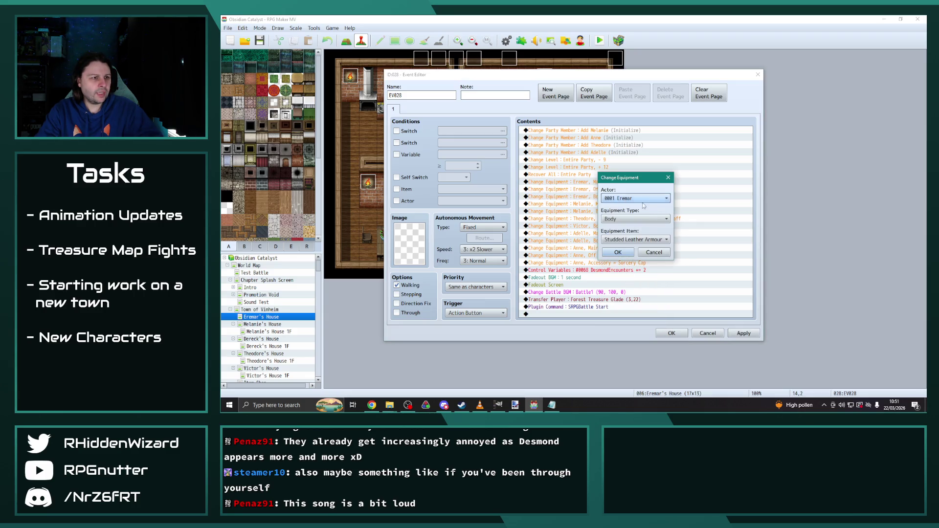
click(640, 239)
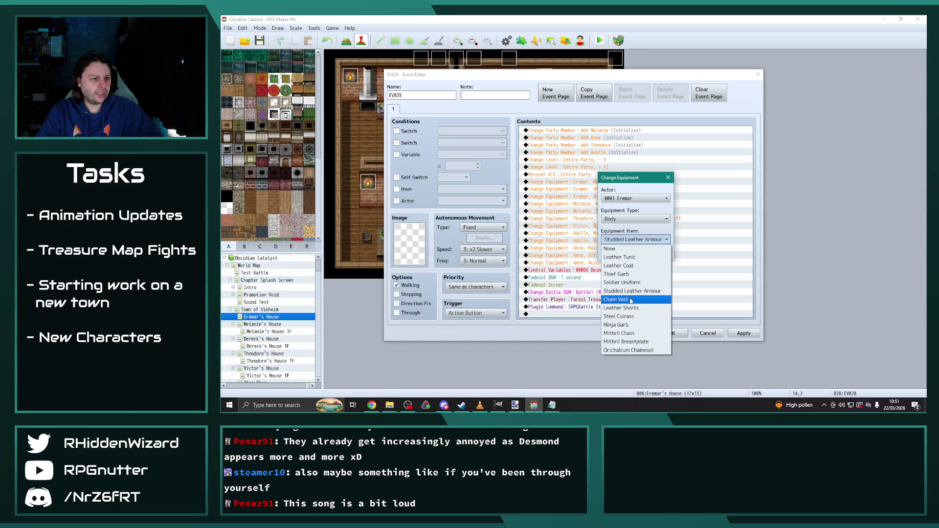
click(631, 302)
click(623, 255)
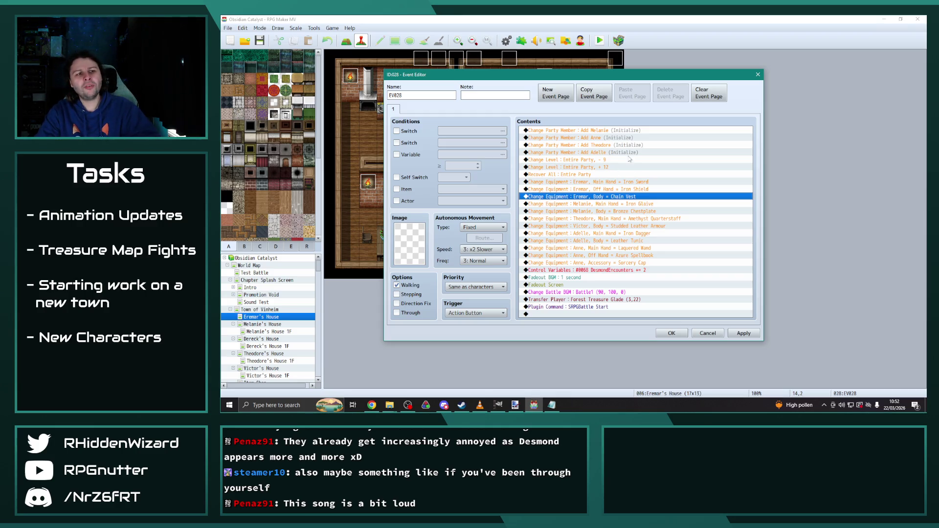
Change Melanie's body equipment to an Iron Chestplate.
double_click(620, 211)
click(635, 239)
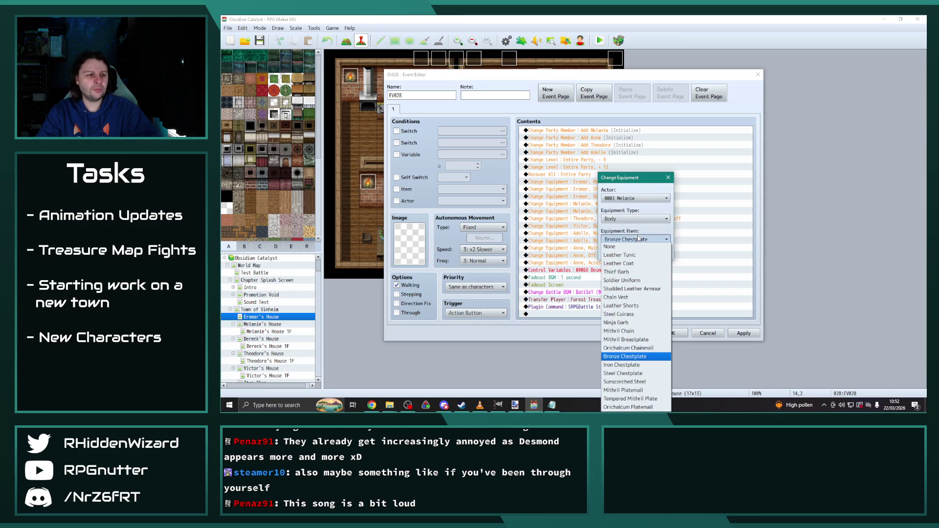
click(626, 365)
click(620, 252)
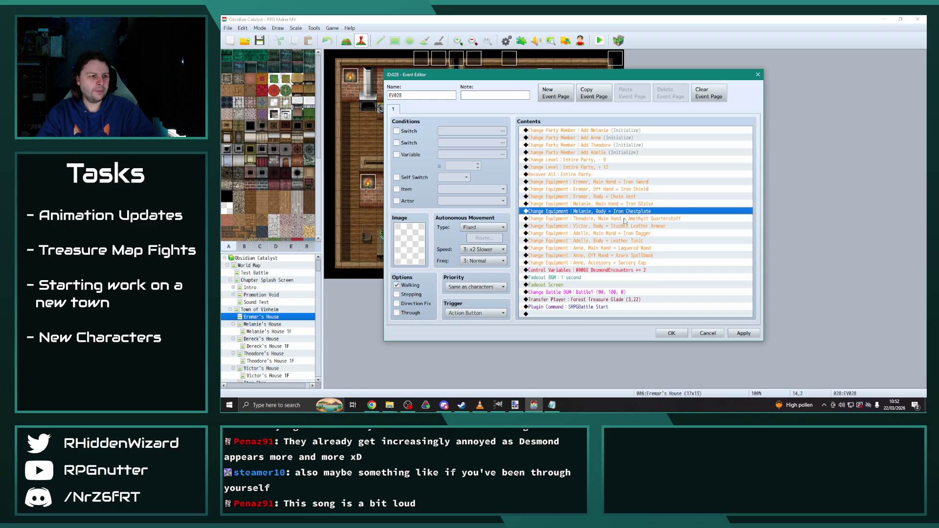
Add a Change Equipment command giving Theodore a Cotton Cloak for Body.
click(626, 221)
double_click(628, 227)
click(629, 199)
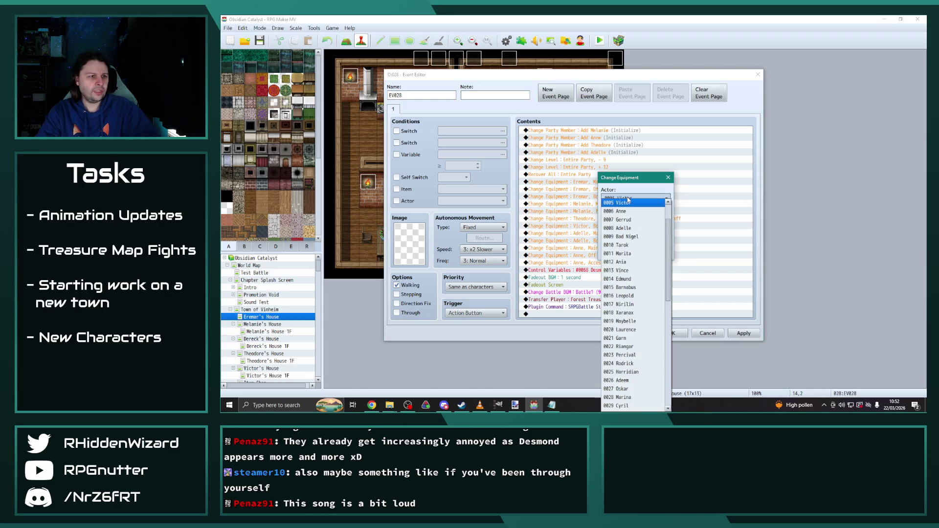
click(625, 211)
click(624, 219)
click(624, 247)
click(625, 240)
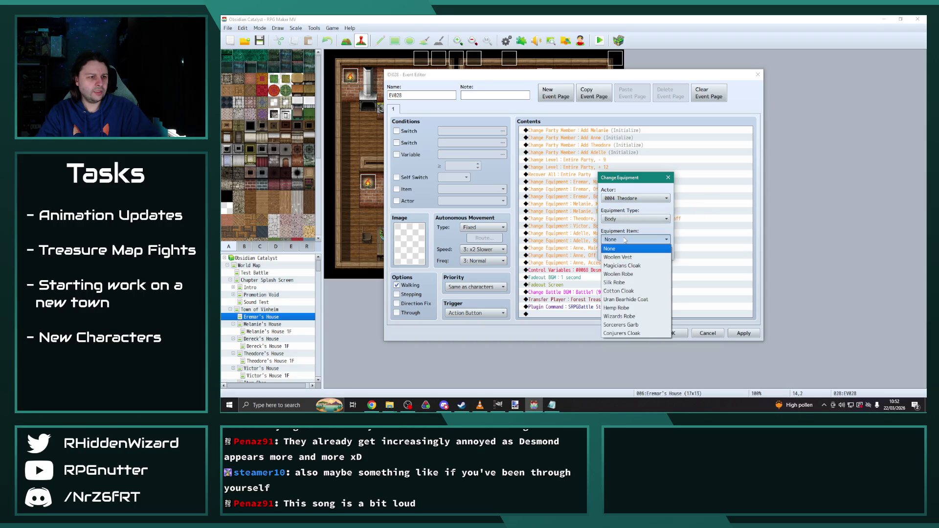
click(636, 292)
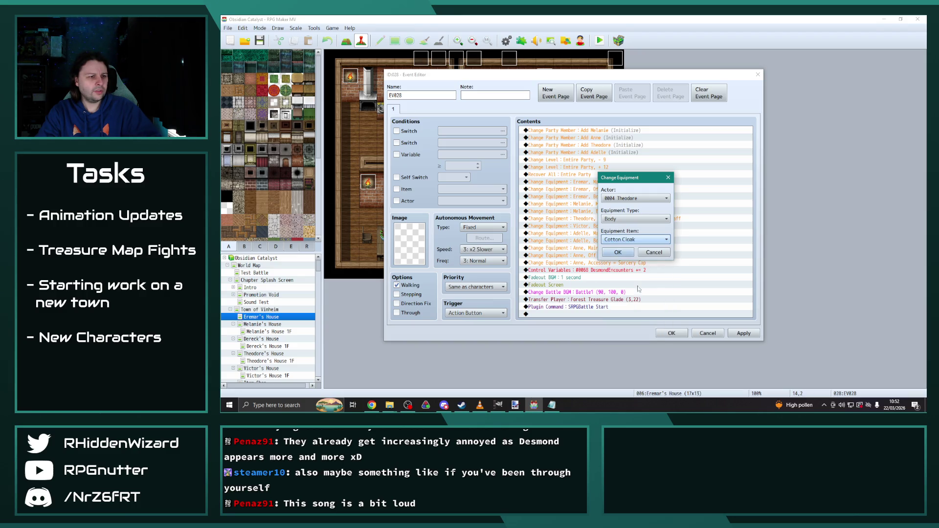
click(624, 258)
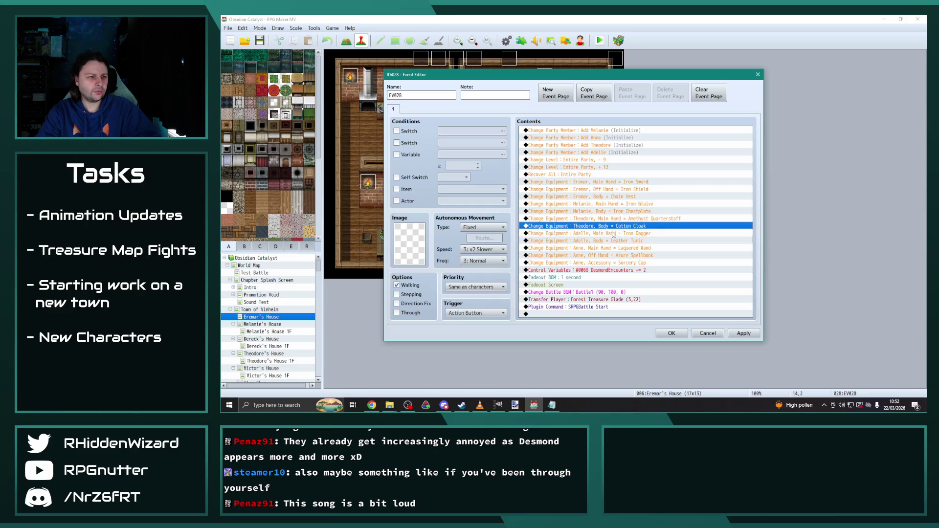
Change Adelle's body equipment to a Chain Vest.
double_click(627, 242)
click(641, 239)
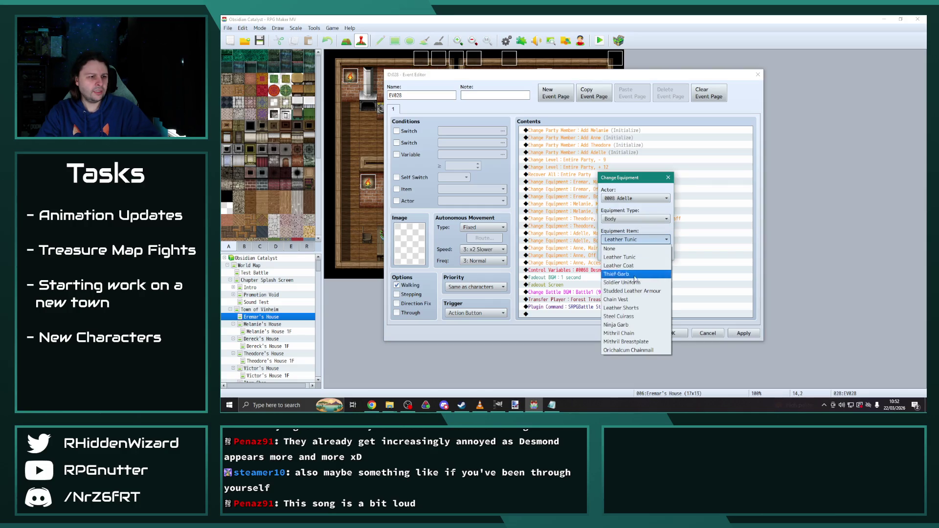
click(636, 300)
click(619, 252)
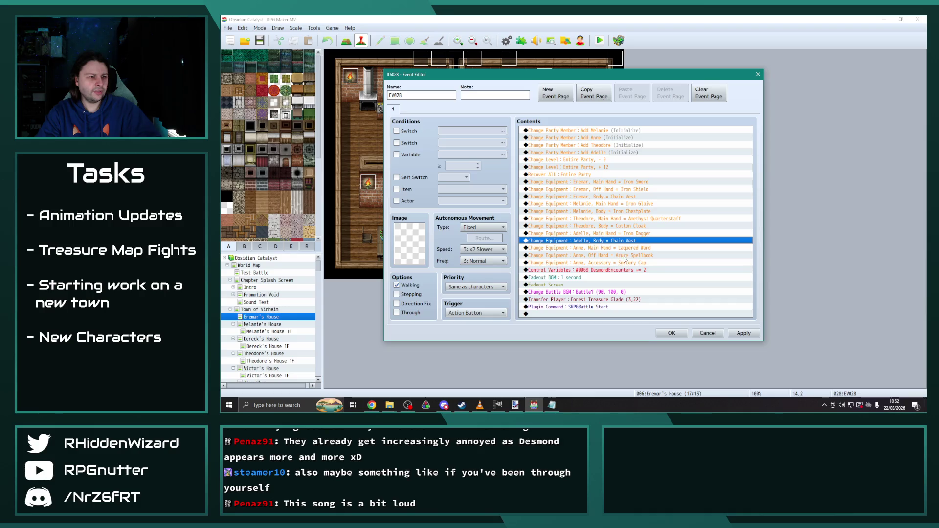
Duplicate Anne's Sorcery Cap command as a Body Cotton Cloak, then apply and close EV028.
click(632, 264)
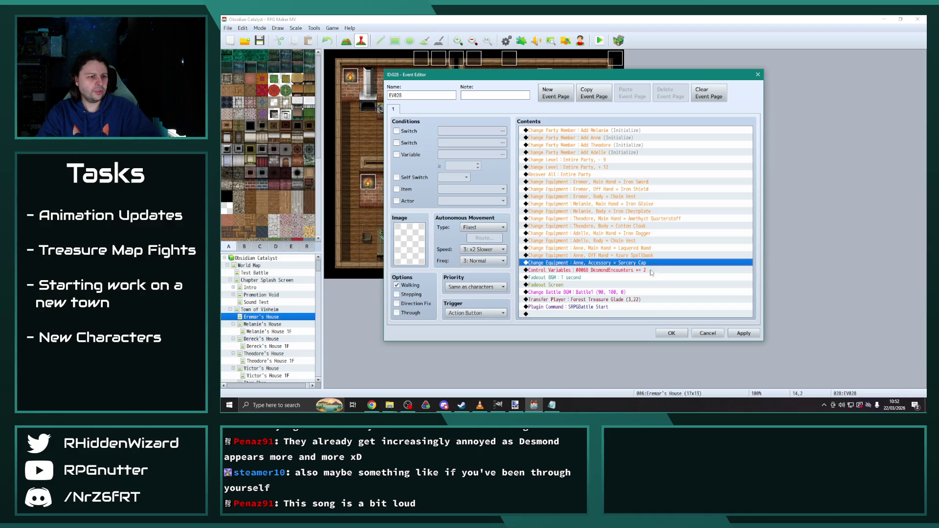
key(ctrl+c)
key(ctrl+v)
double_click(657, 272)
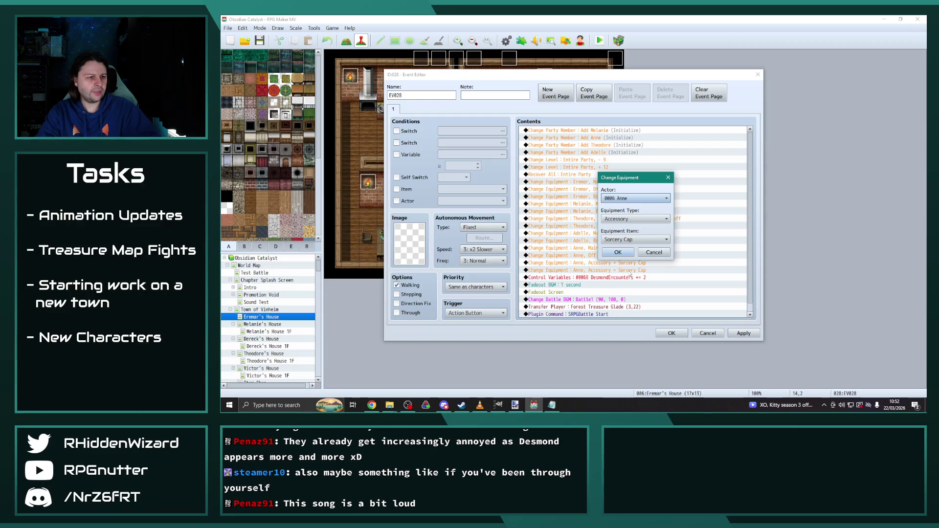
click(631, 219)
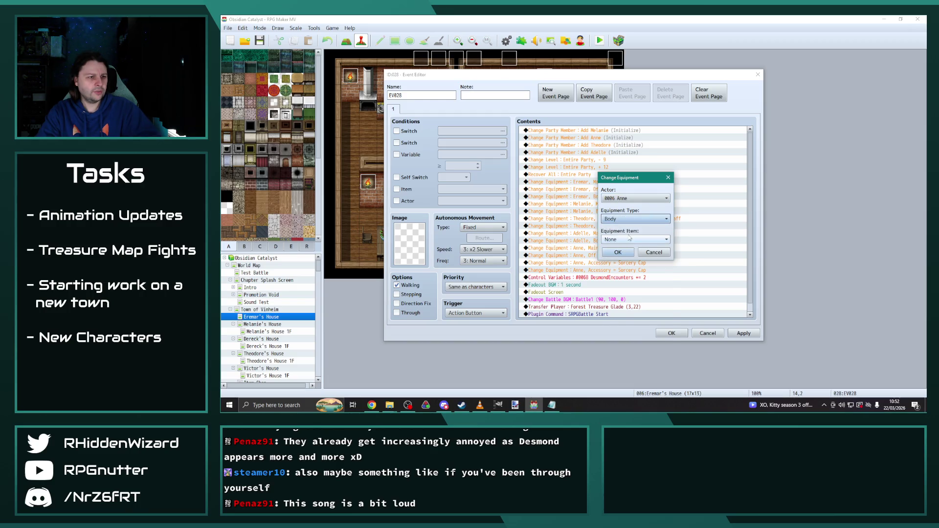
click(631, 252)
click(631, 239)
click(631, 291)
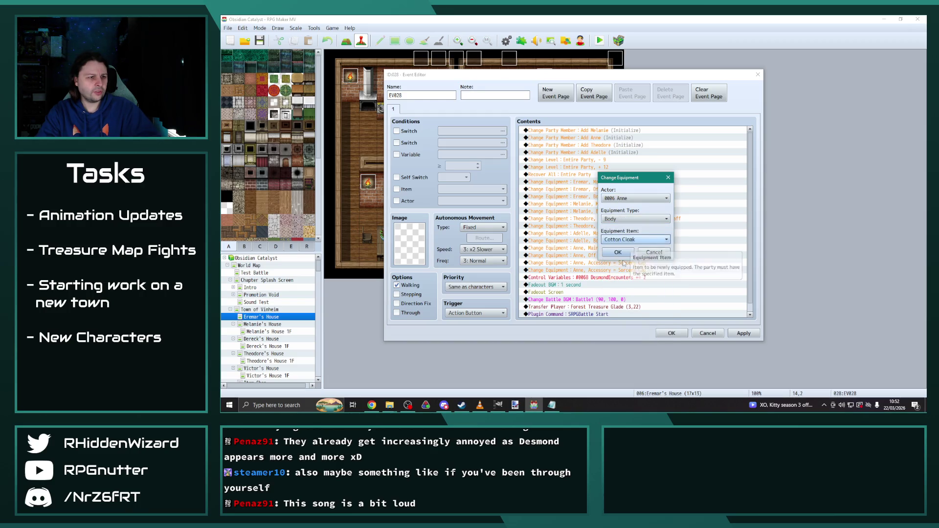
key(Return)
key(Down)
key(Down)
key(Down)
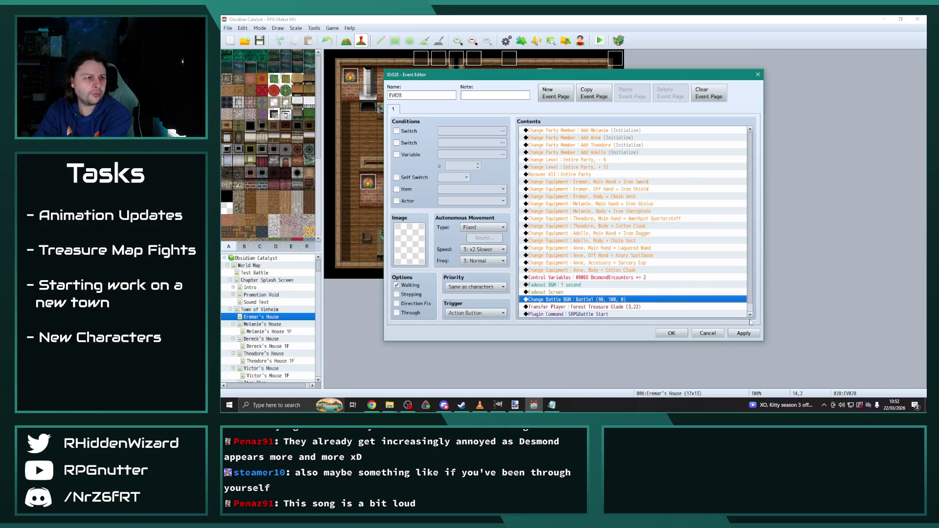
click(744, 333)
click(672, 334)
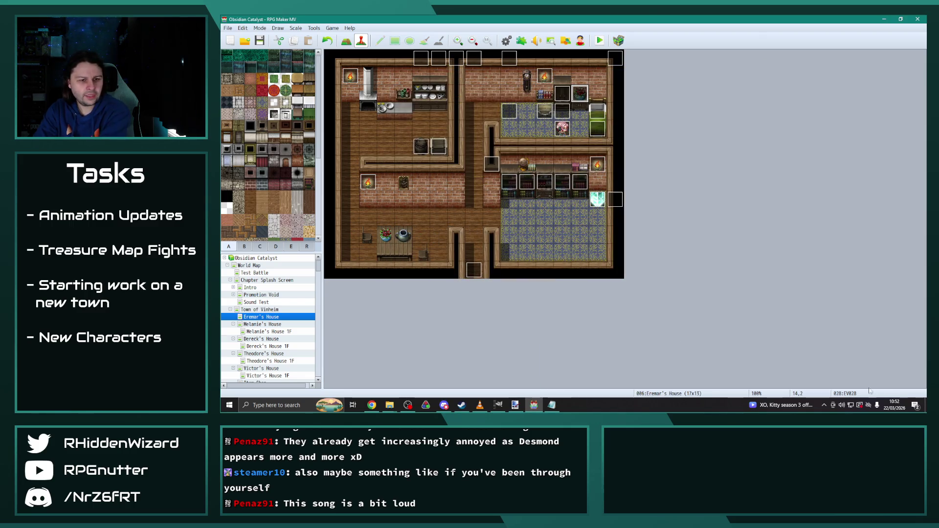
From VLC, drag the Windows volume slider down to 5, then launch an RPG Maker playtest.
key(alt+Tab)
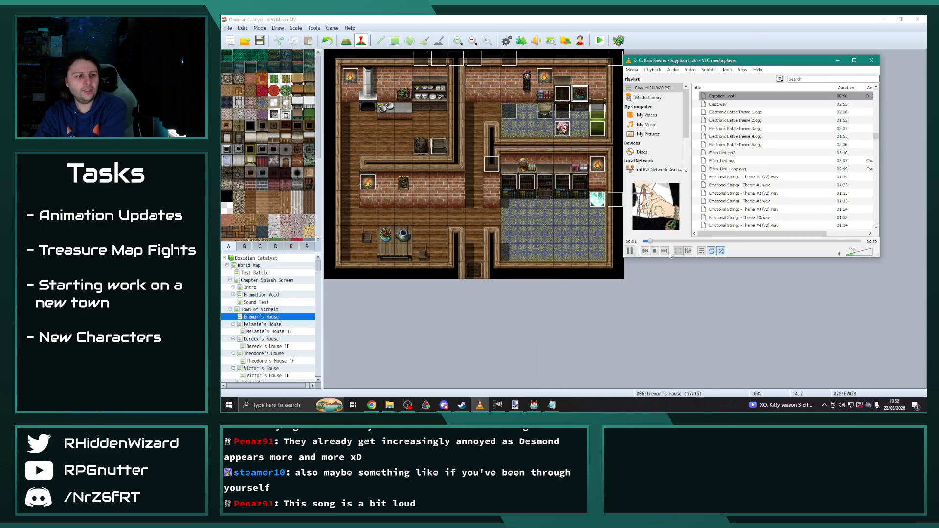
click(842, 405)
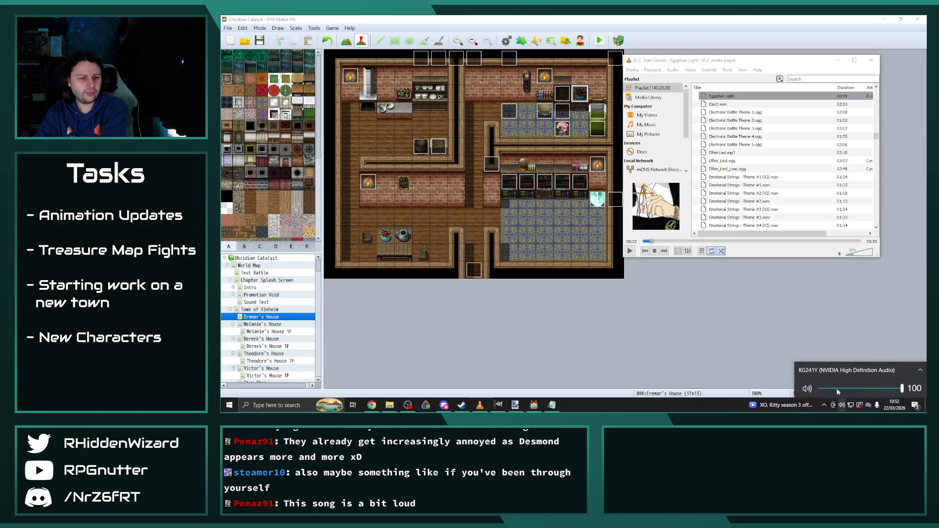
drag(828, 389, 825, 388)
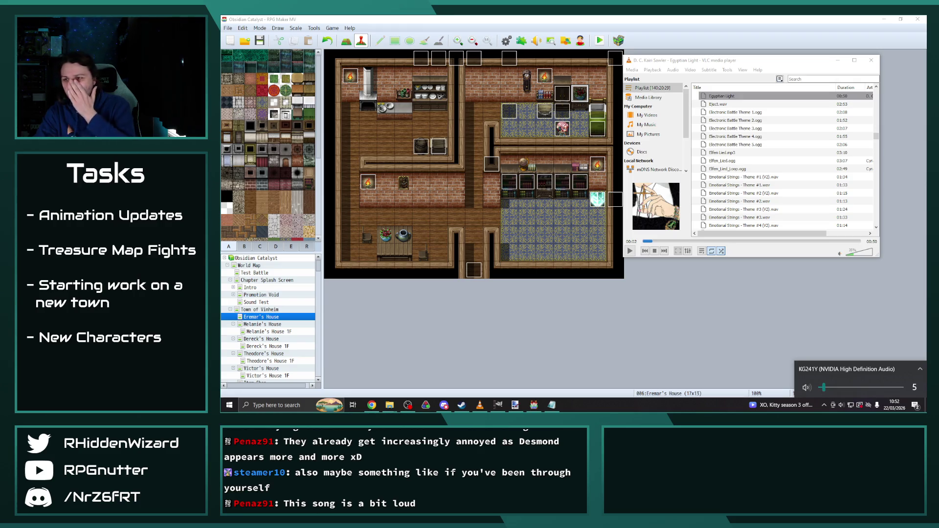
click(669, 308)
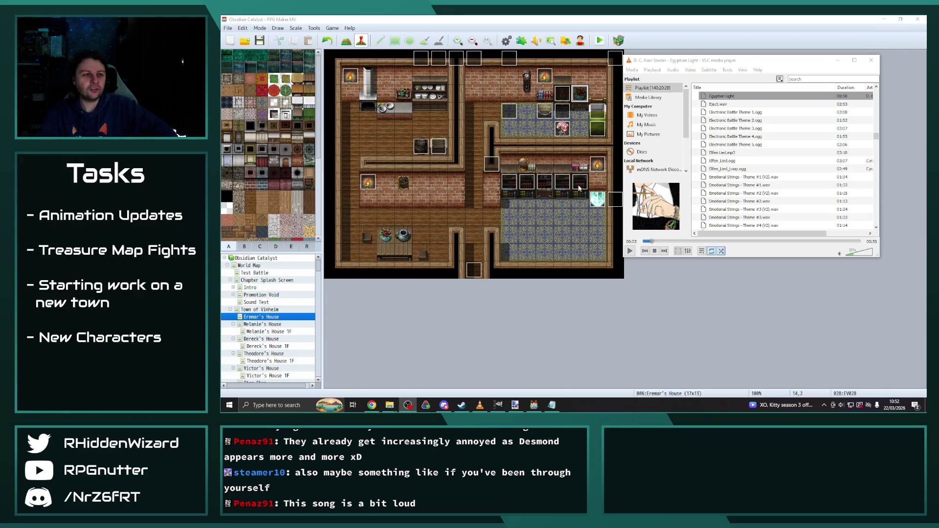
click(663, 22)
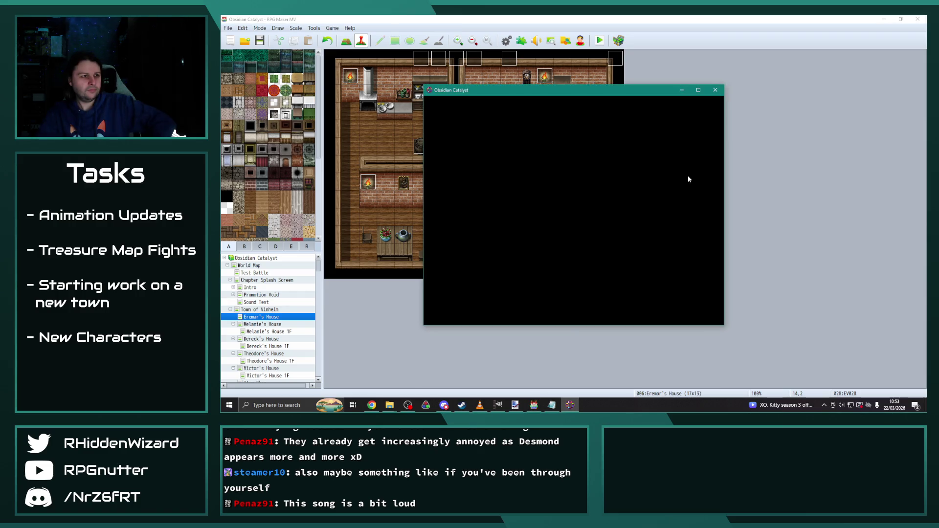
In the Volume Mixer, set Obsidian Catalyst to 10 and the device to about 28, then close it.
click(842, 407)
right_click(842, 406)
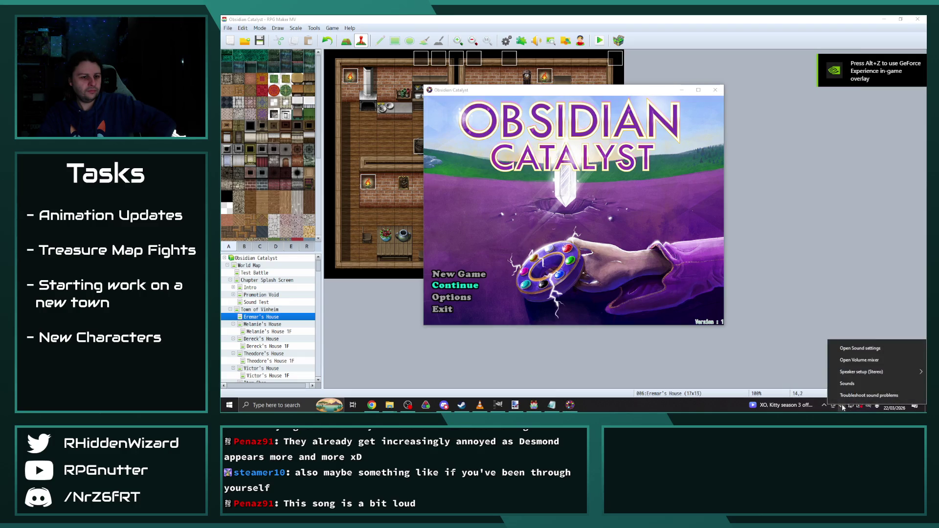
click(862, 361)
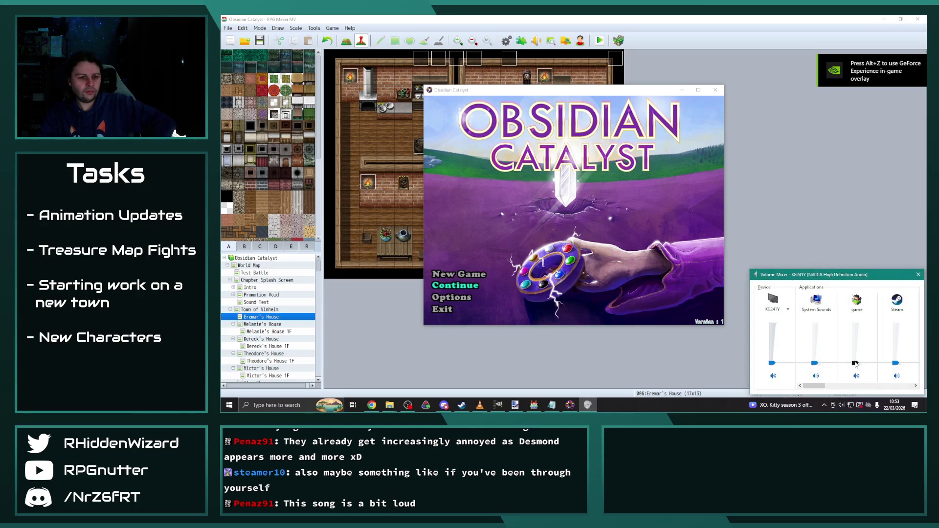
drag(773, 364, 772, 354)
mouse_move(855, 354)
mouse_down()
mouse_move(842, 385)
mouse_move(910, 385)
mouse_up()
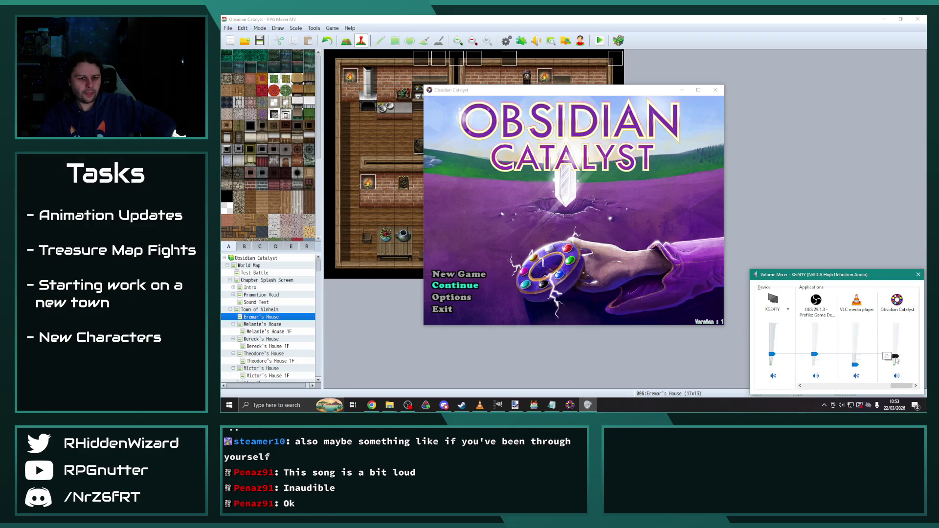
mouse_move(898, 363)
mouse_down()
mouse_move(846, 385)
mouse_move(800, 382)
mouse_up()
drag(772, 354, 773, 312)
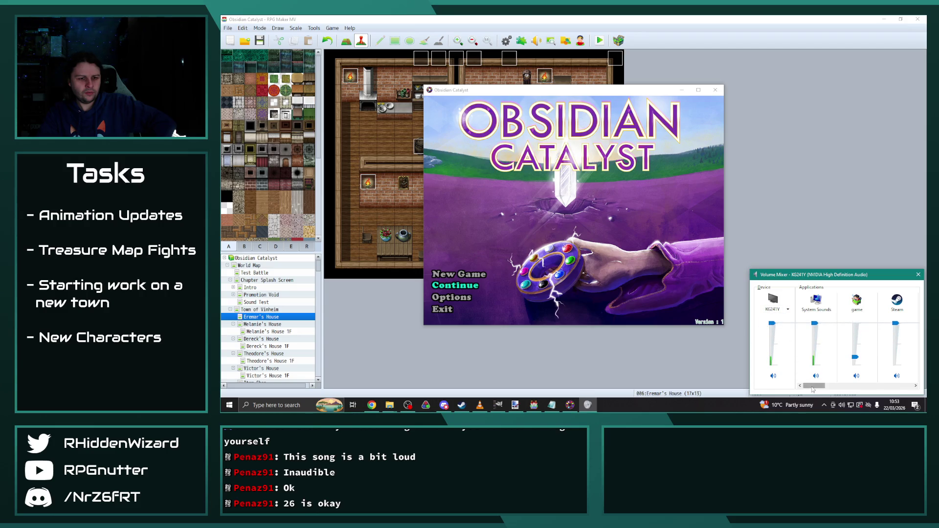
drag(813, 386, 907, 381)
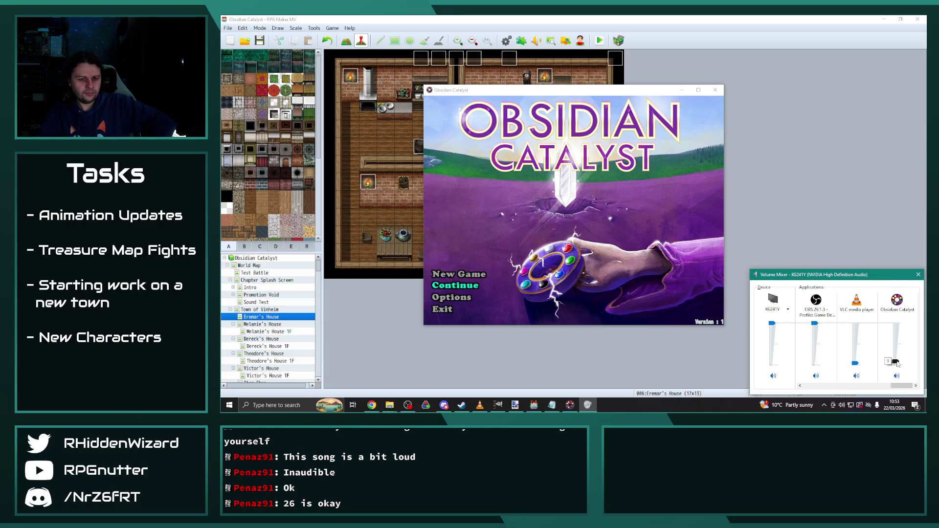
click(918, 275)
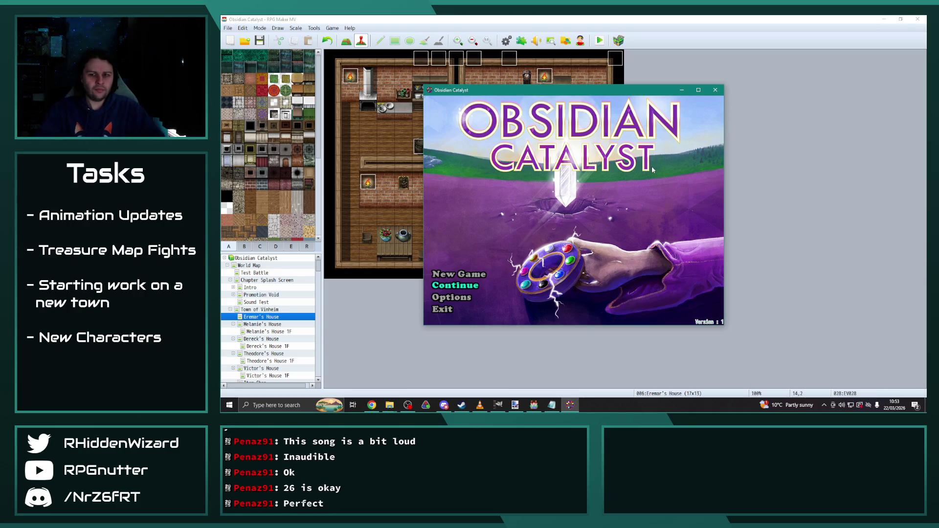
Start a new game from the Obsidian Catalyst title screen.
key(Up)
key(Return)
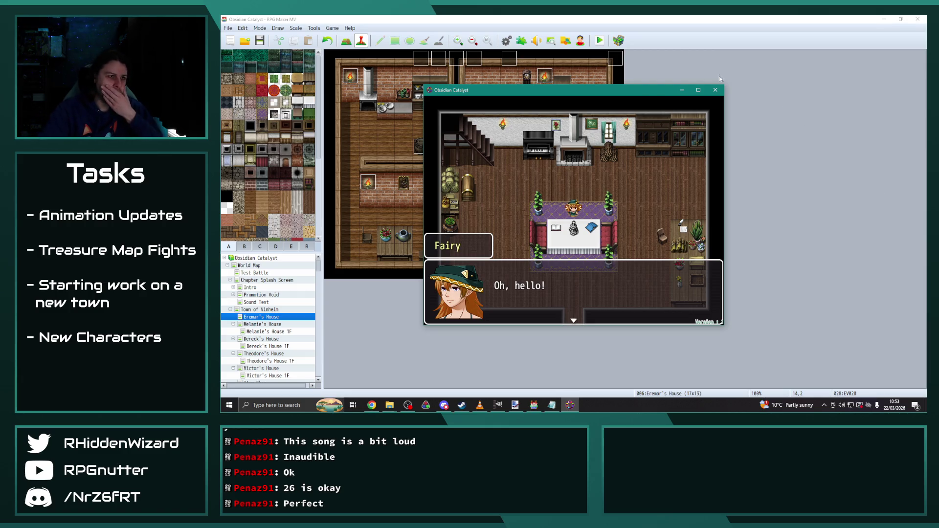
click(715, 91)
Check and accept the Forest Treasure Glade map properties in the editor.
scroll(260, 294, down, 4)
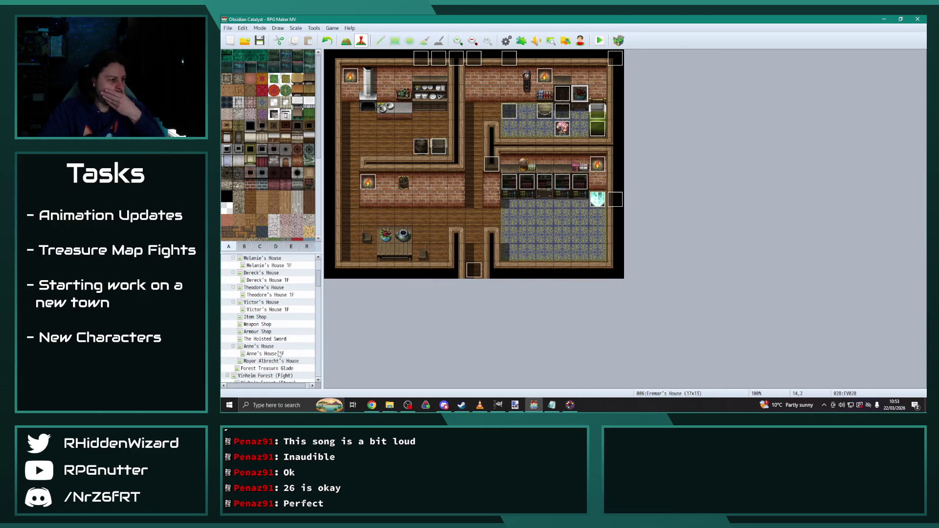
click(268, 354)
right_click(268, 355)
click(298, 312)
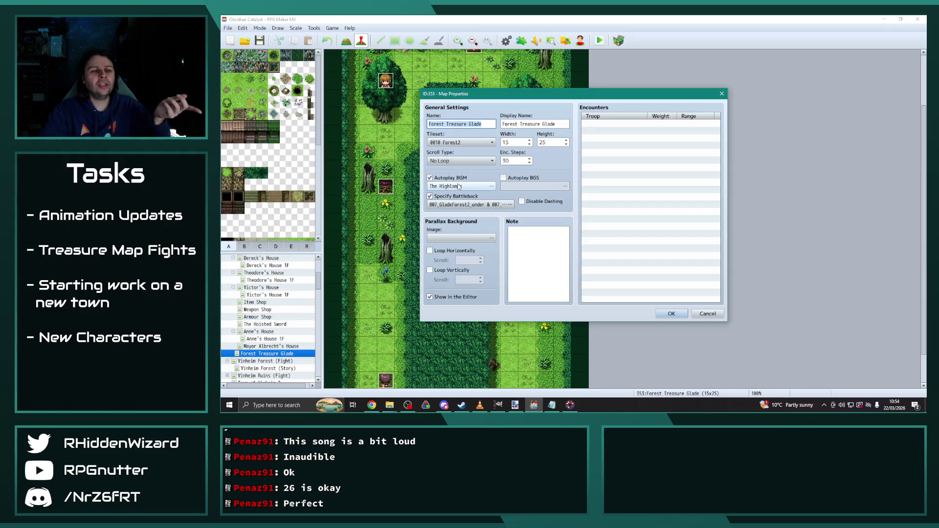
click(662, 316)
Back in the enlarged game, advance the Fairy's dialogue and choose No (Normal) difficulty.
click(571, 406)
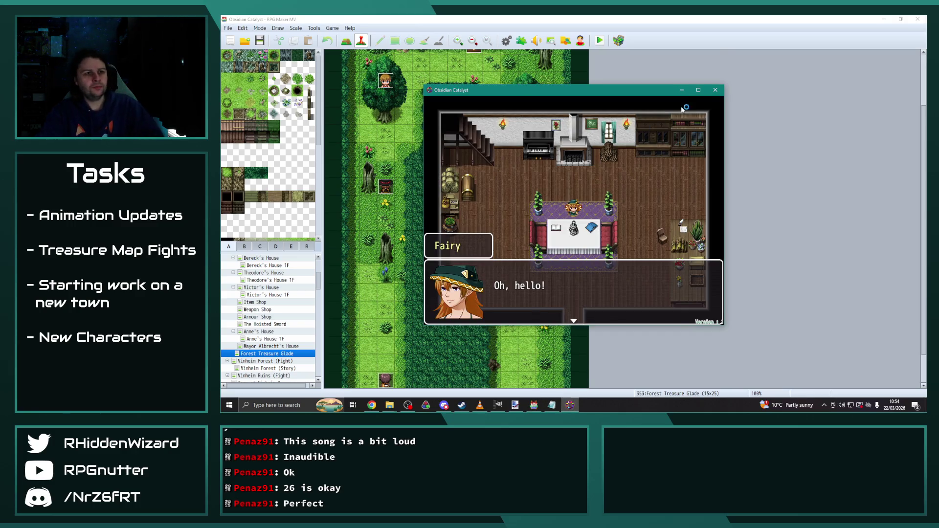
click(698, 90)
key(Return)
key(Return)
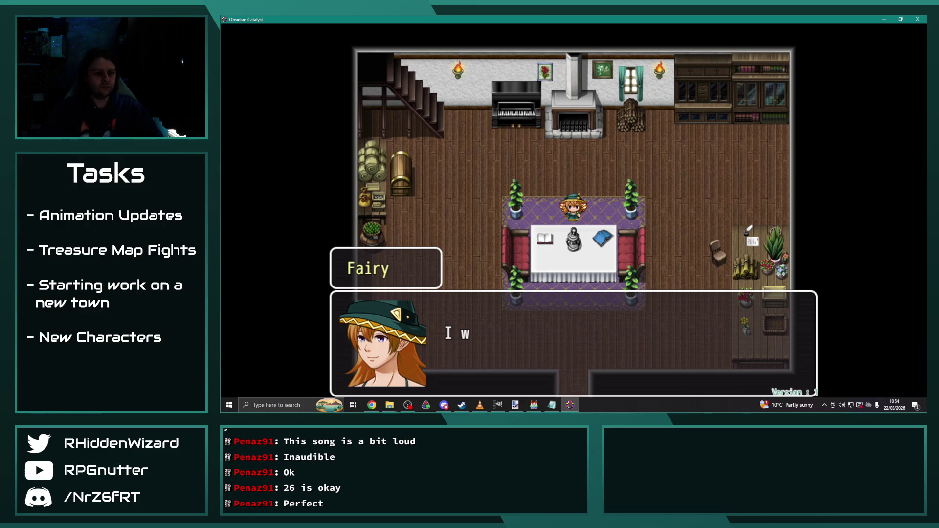
key(Return)
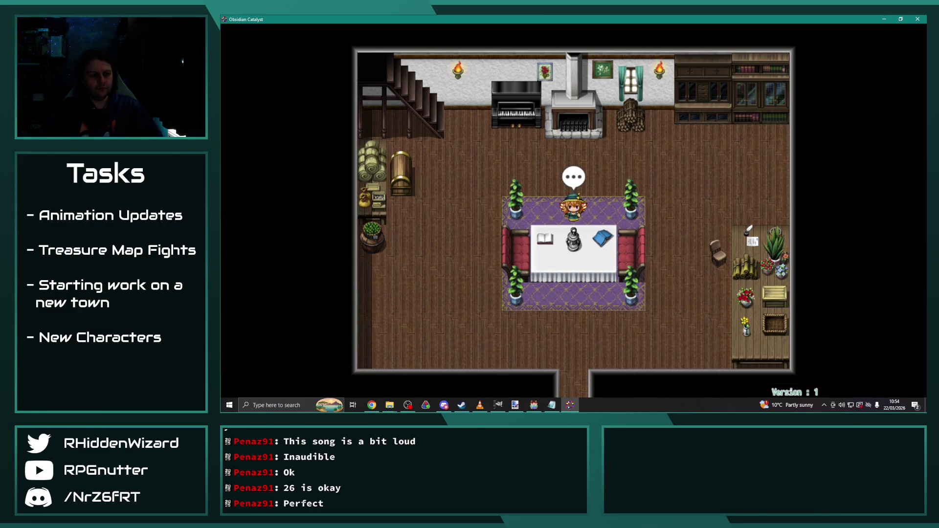
key(Return)
key(Return)
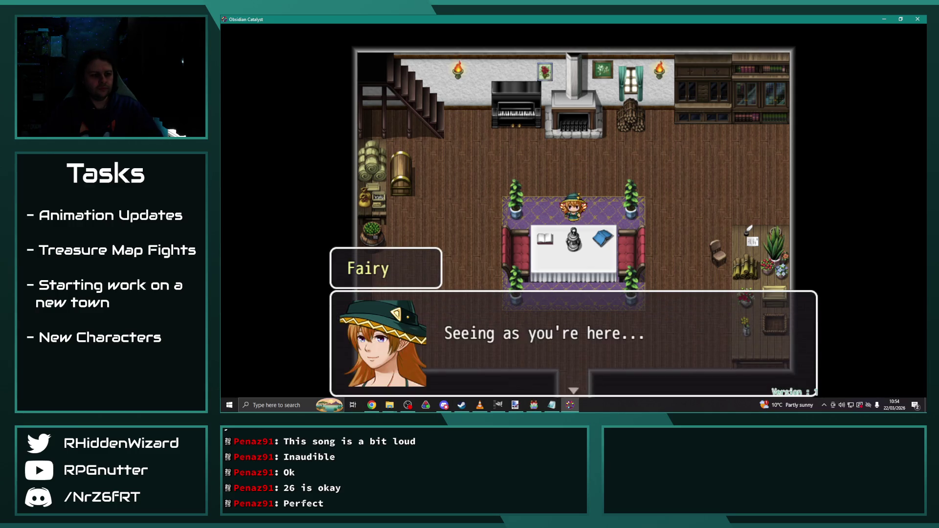
key(Return)
key(Return)
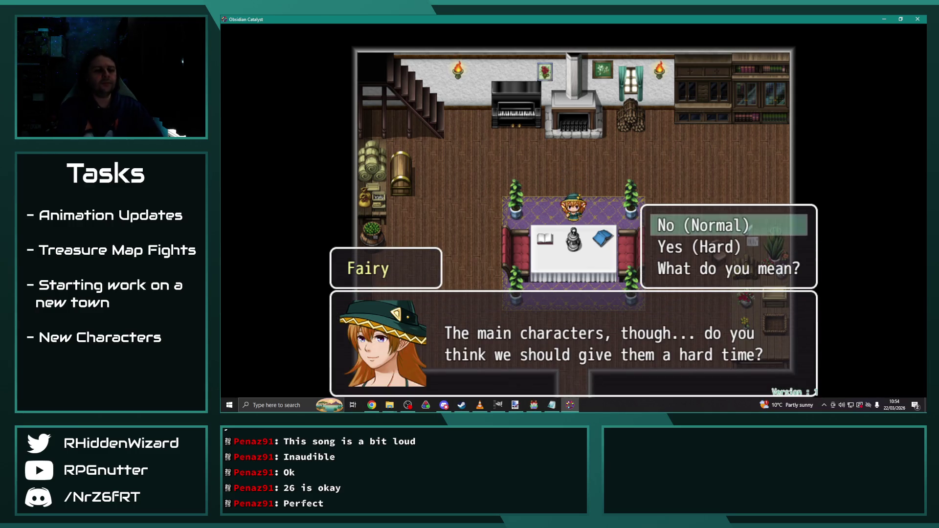
key(Return)
key(Return)
key(Return)
key(Return)
key(Return)
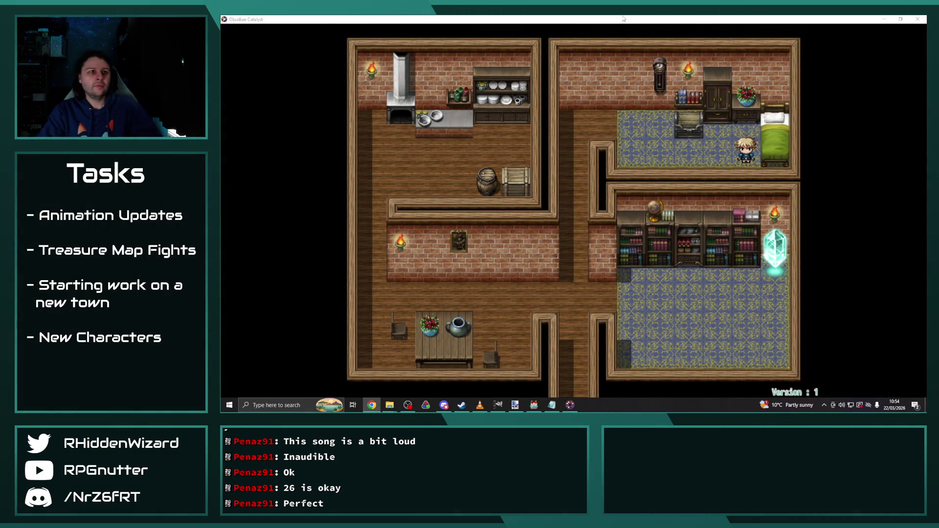
Walk the hero to the bed and dismiss the battle conditions message.
key(Left)
key(Left)
key(Left)
key(Up)
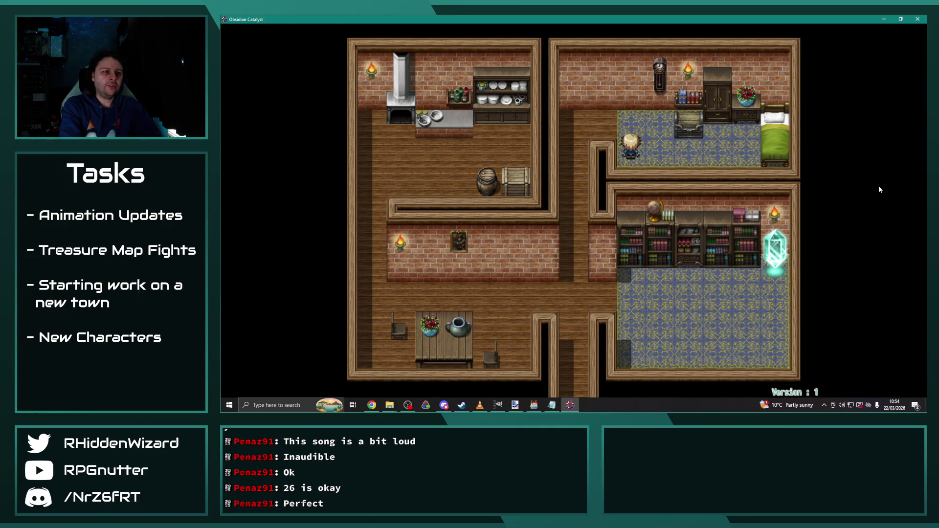
key(Right)
key(Right)
key(Right)
key(Up)
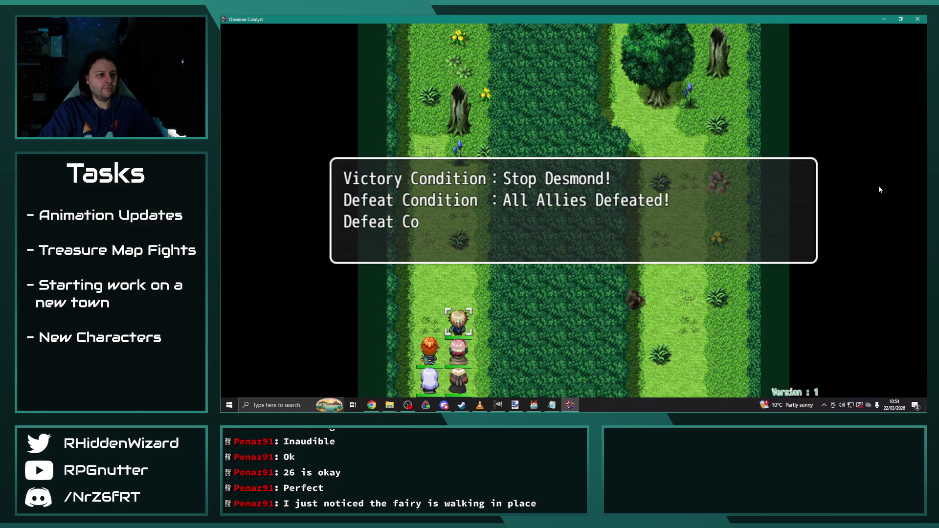
key(Return)
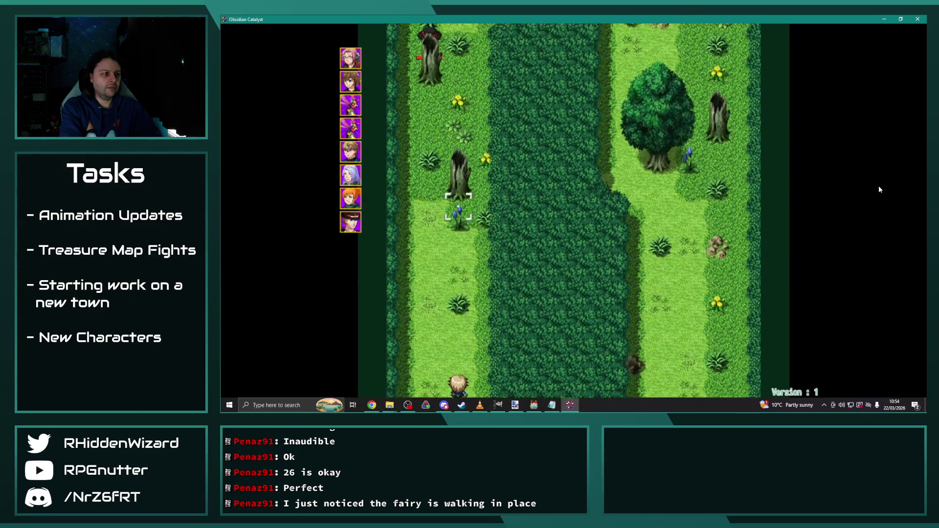
Close the playtest and show Forest Treasure Glade's region numbers in the editor.
key(Up)
key(Up)
key(Up)
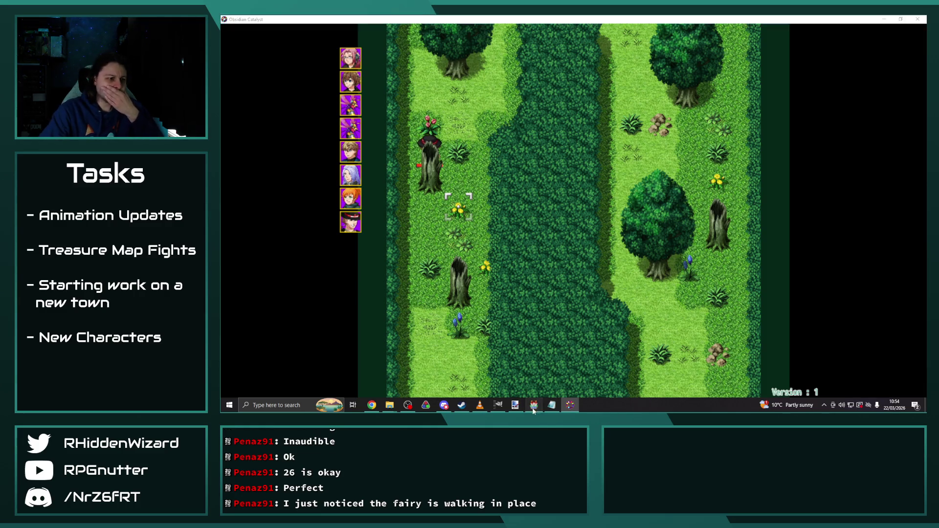
key(alt+F4)
click(306, 247)
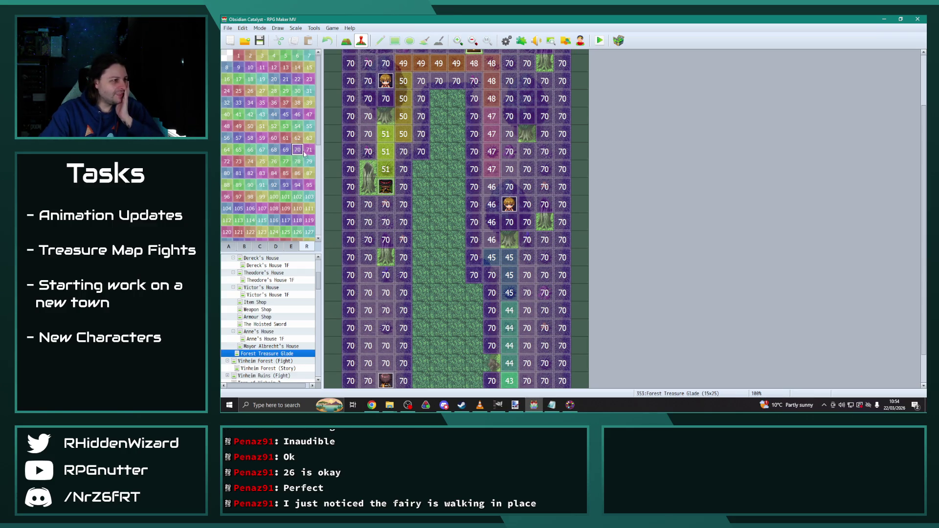
Switch to map tile editing and scroll around the Forest Treasure Glade map.
click(346, 40)
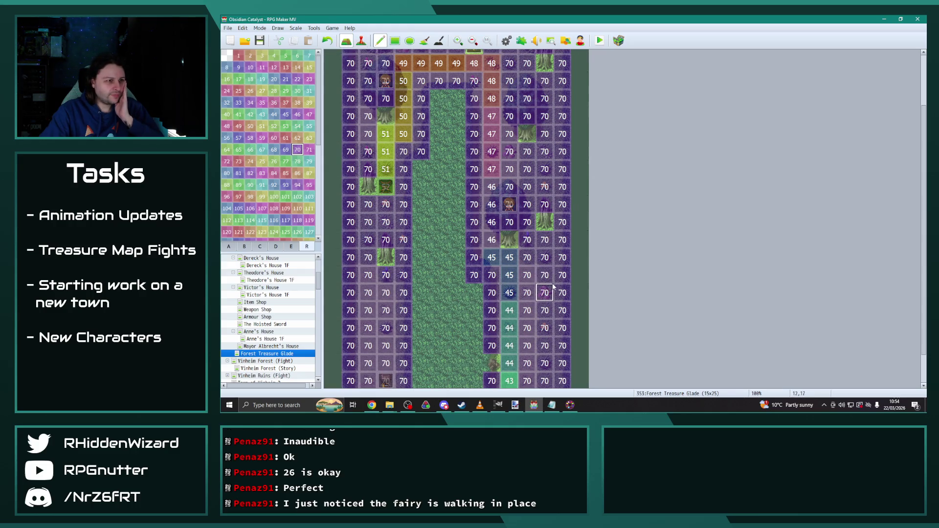
scroll(553, 287, up, 4)
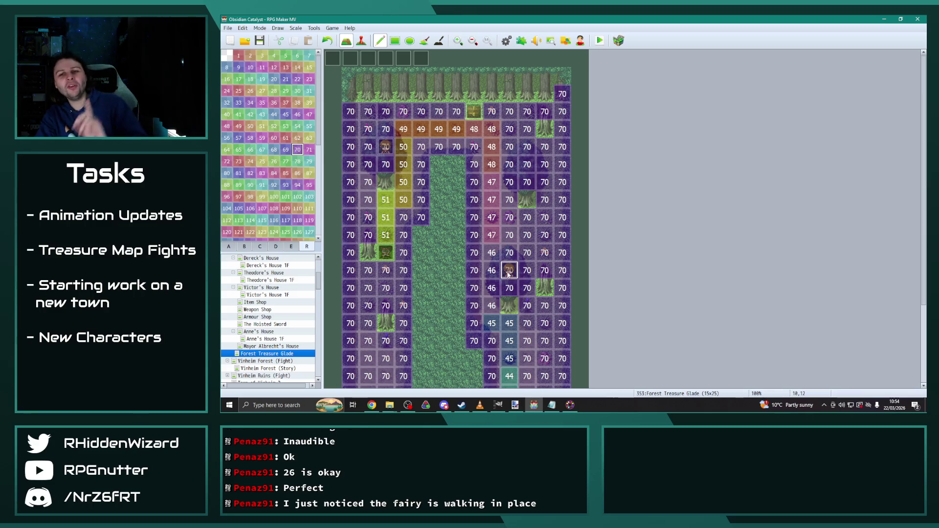
scroll(504, 273, down, 1)
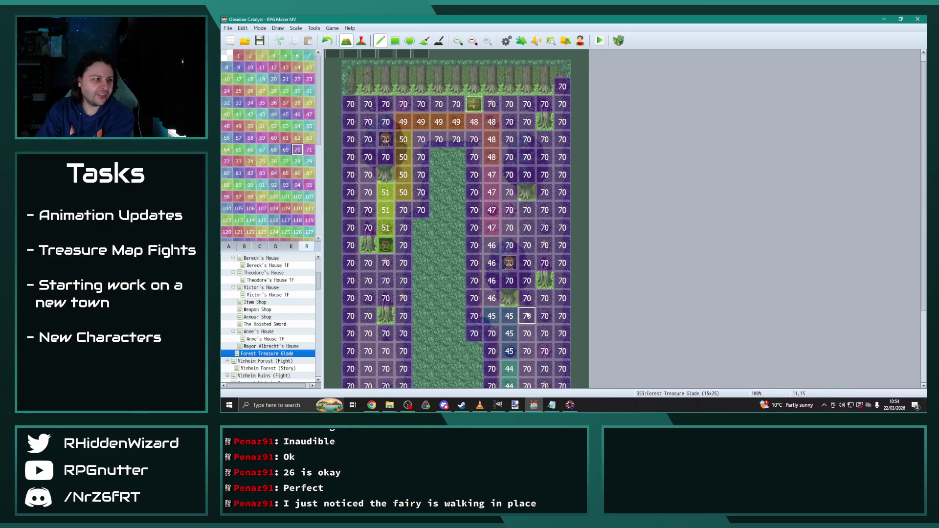
scroll(530, 316, down, 5)
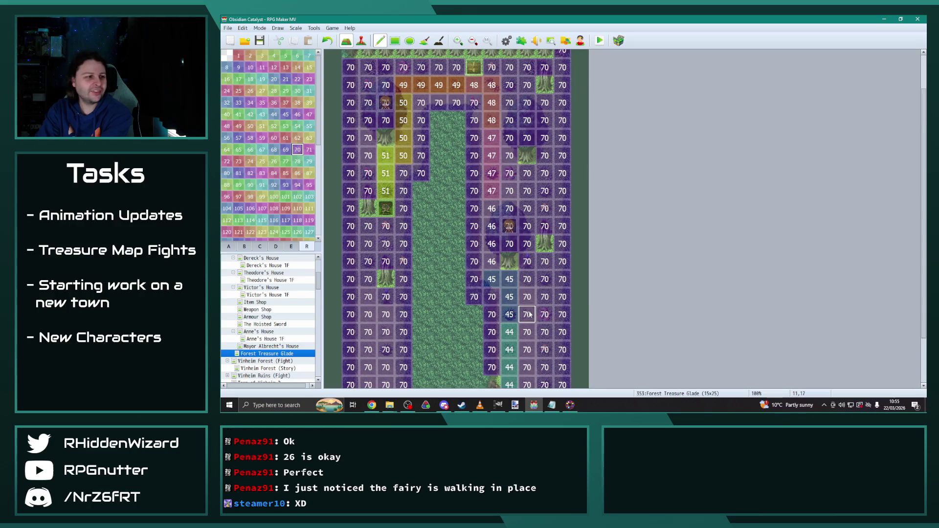
Relaunch the playtest, saving project changes, and enlarge the game window.
key(ctrl+r)
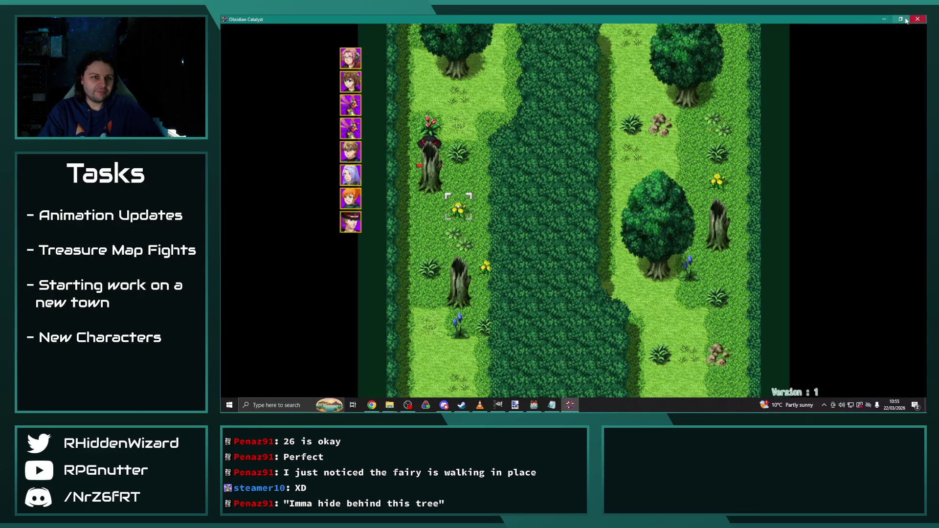
click(908, 20)
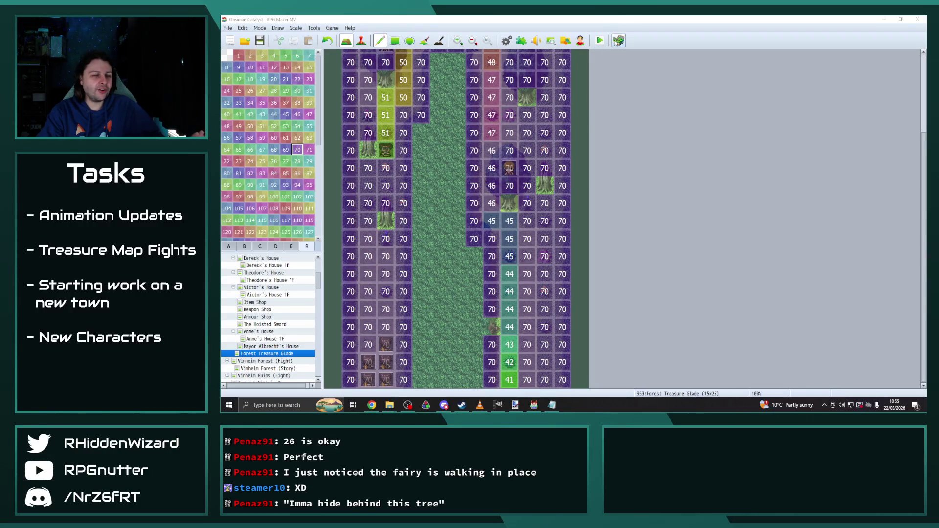
click(599, 41)
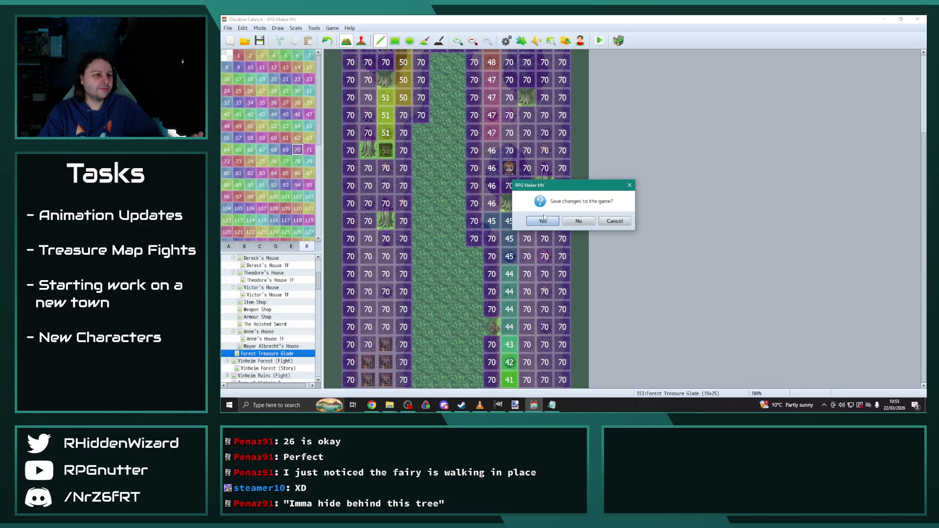
click(543, 220)
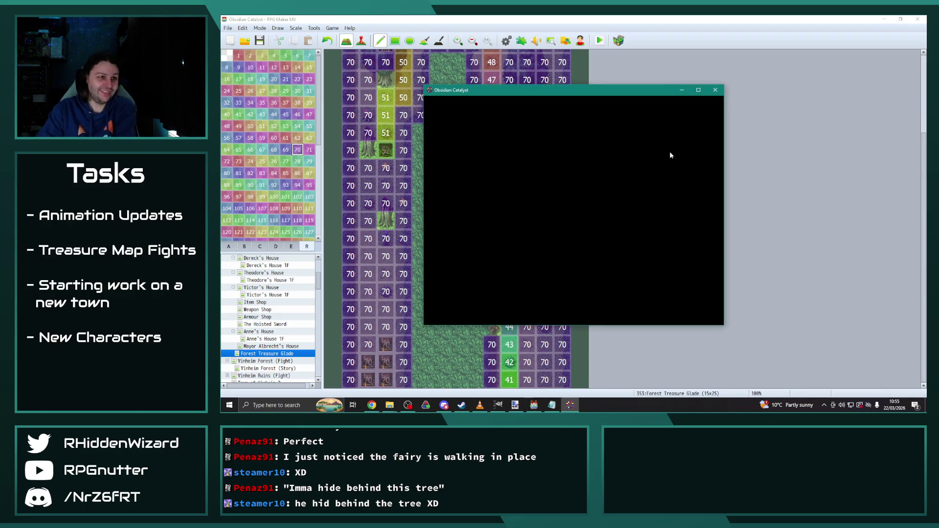
click(698, 90)
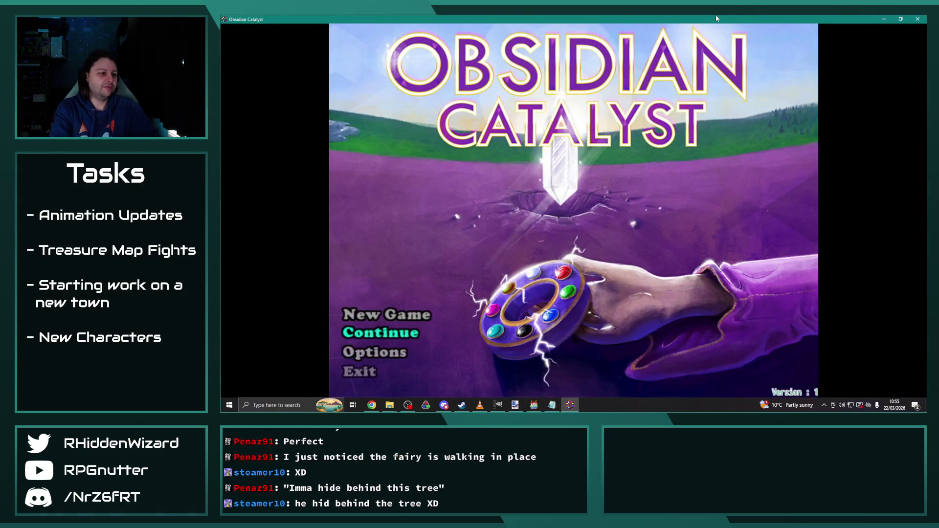
Load the File 9 save from the title screen.
key(Return)
key(Up)
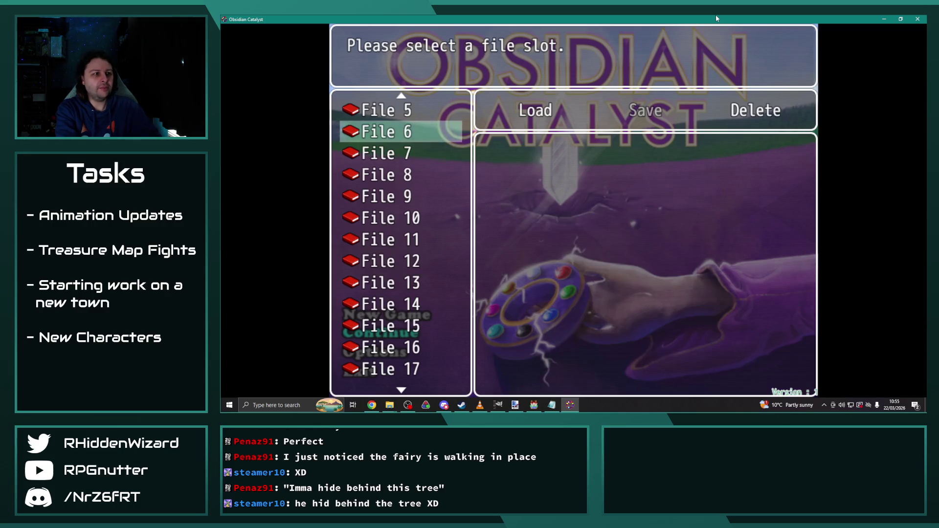
key(Up)
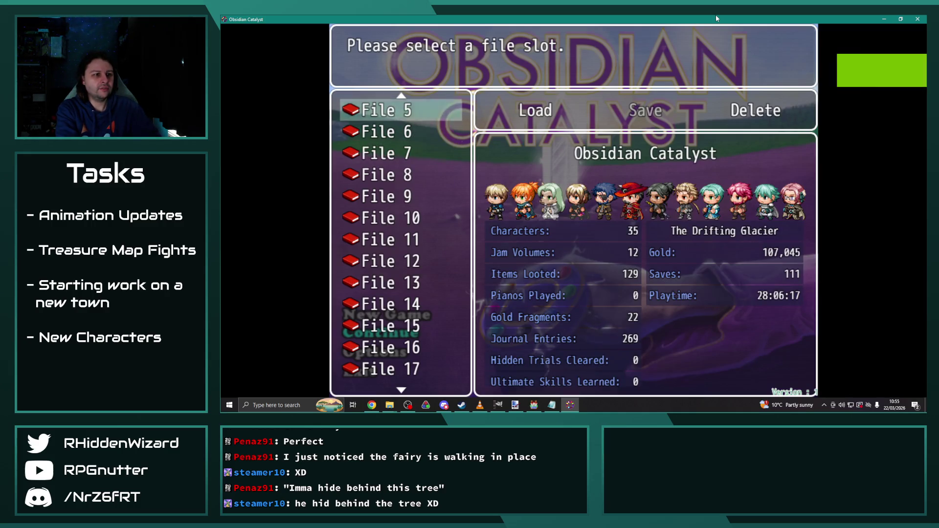
key(Down)
key(Down)
key(Down)
key(Down)
key(Down)
key(Up)
key(Return)
key(Return)
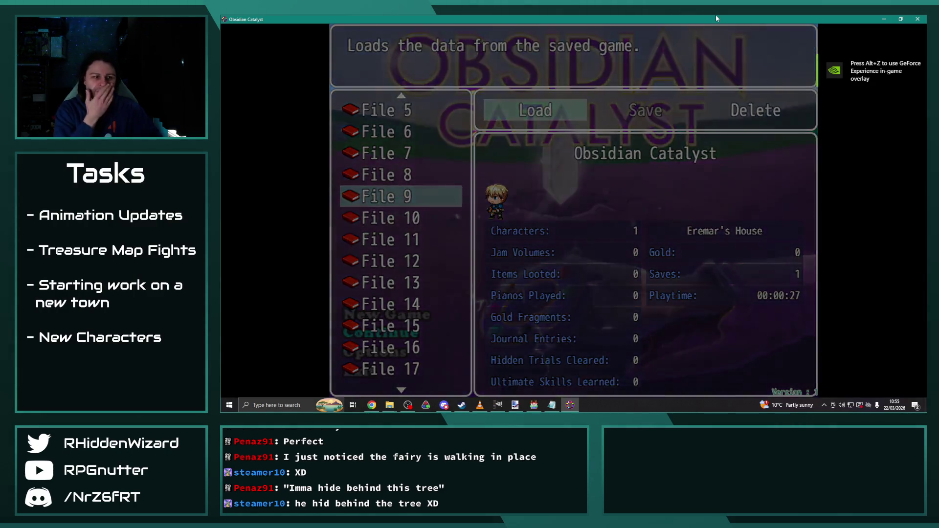
Walk the hero to the bedroom bed to trigger the battle and dismiss its conditions message.
key(Left)
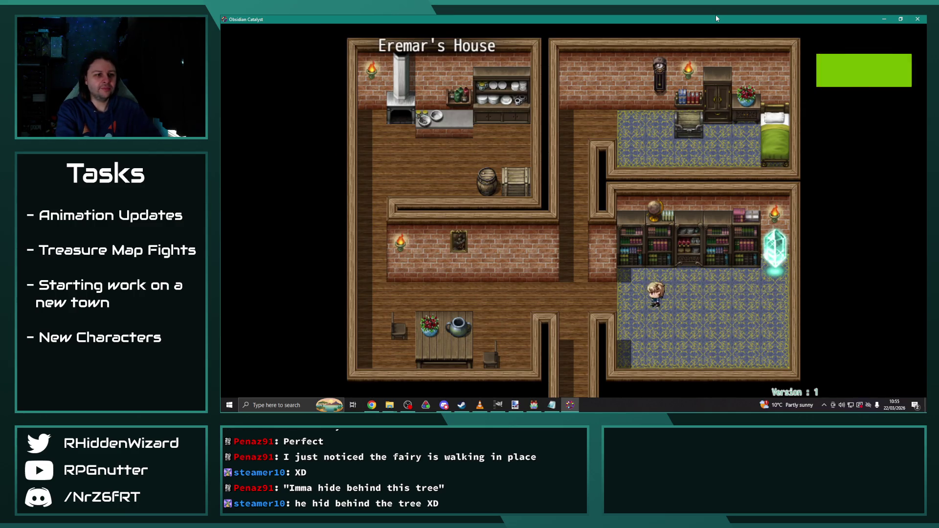
key(Up)
key(Right)
key(Down)
key(Right)
key(Up)
key(Return)
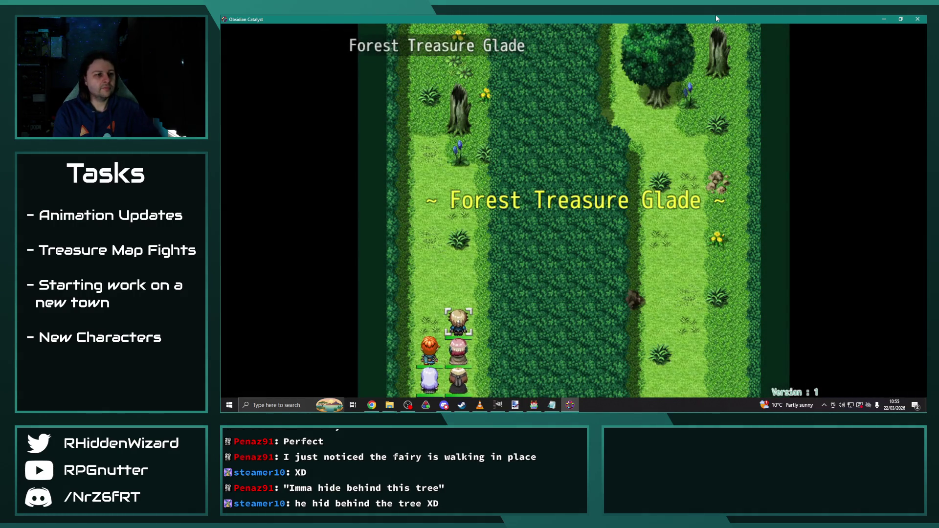
key(Return)
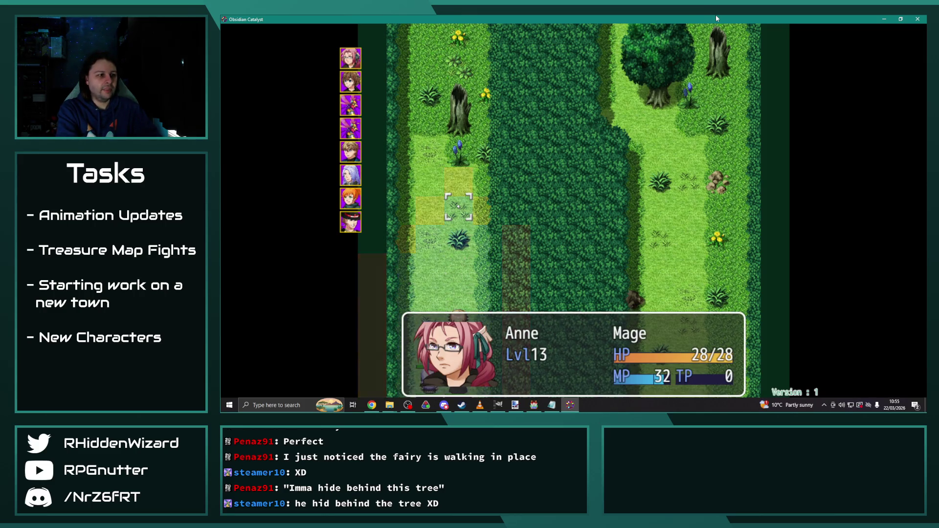
Browse Anne's spells and special skills, then have her wait.
key(Return)
key(Down)
key(Return)
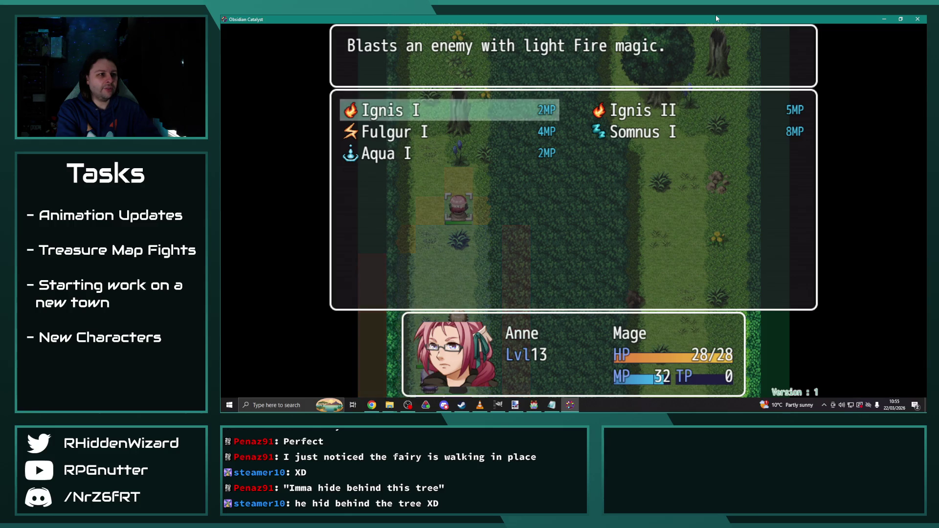
key(Down)
key(Escape)
key(Down)
key(Return)
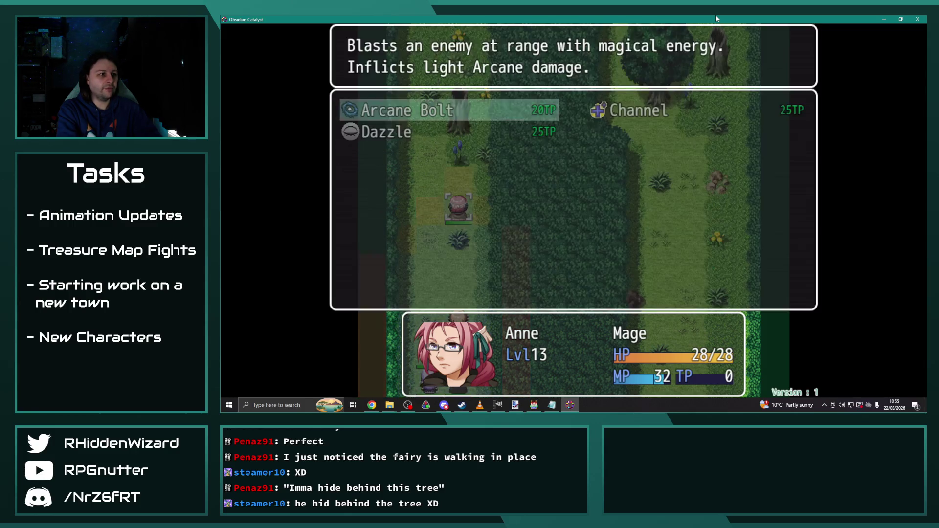
key(Escape)
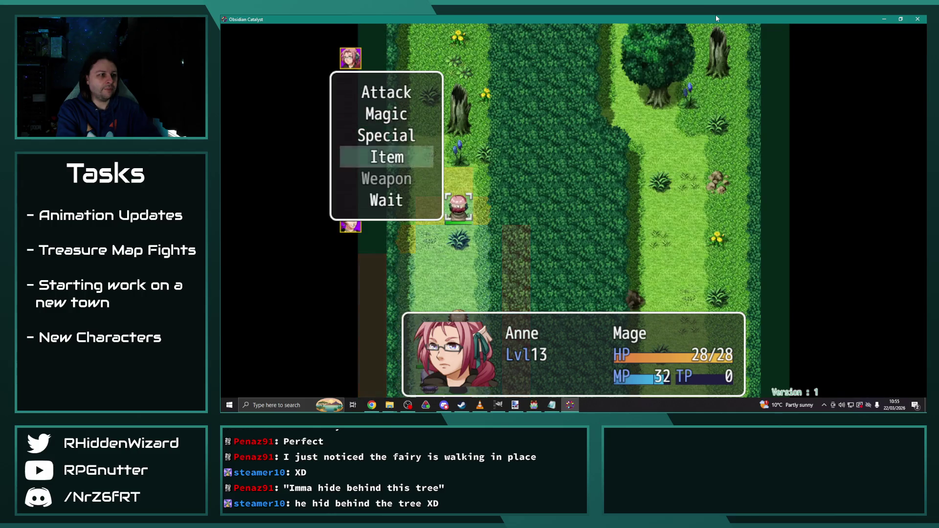
key(Down)
key(Down)
key(Down)
key(Return)
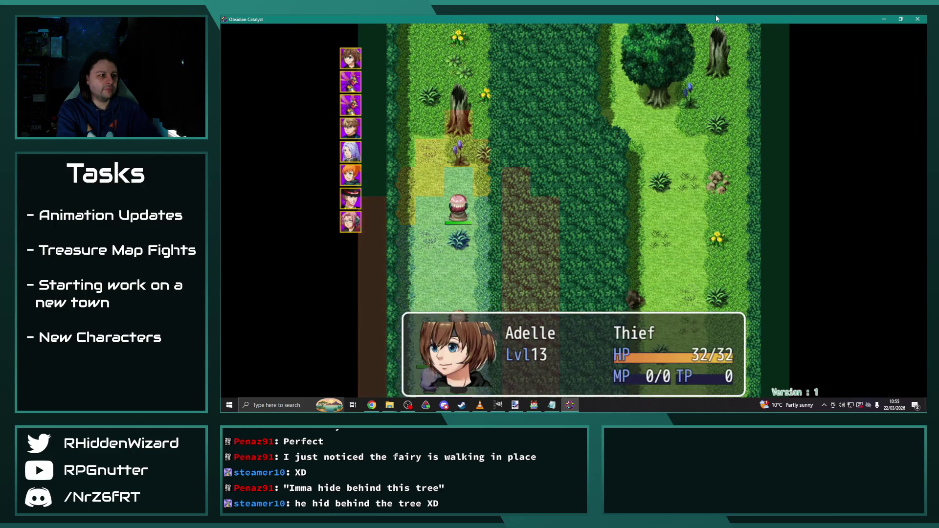
Have Adelle wait, move Eremar four tiles up, move Theodore and Melanie, and end Anne's turn.
key(Return)
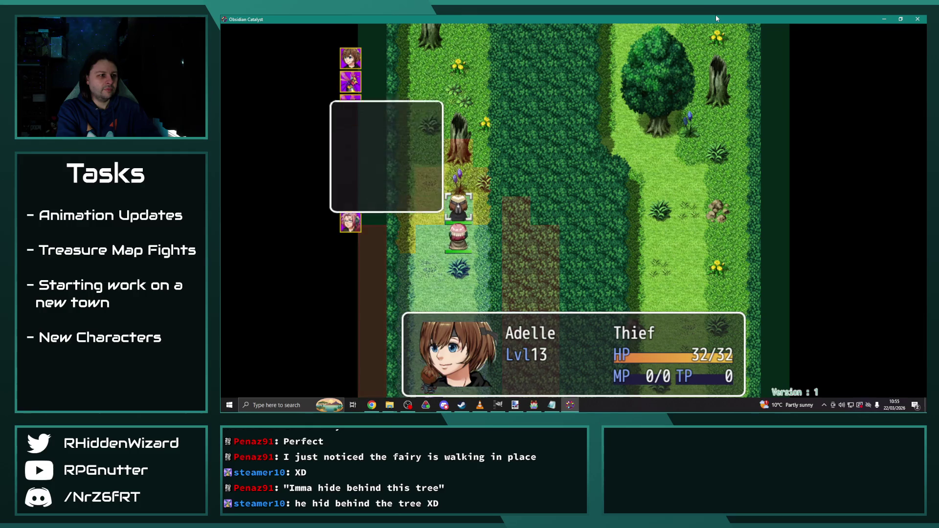
key(Return)
key(Up)
key(Up)
key(Up)
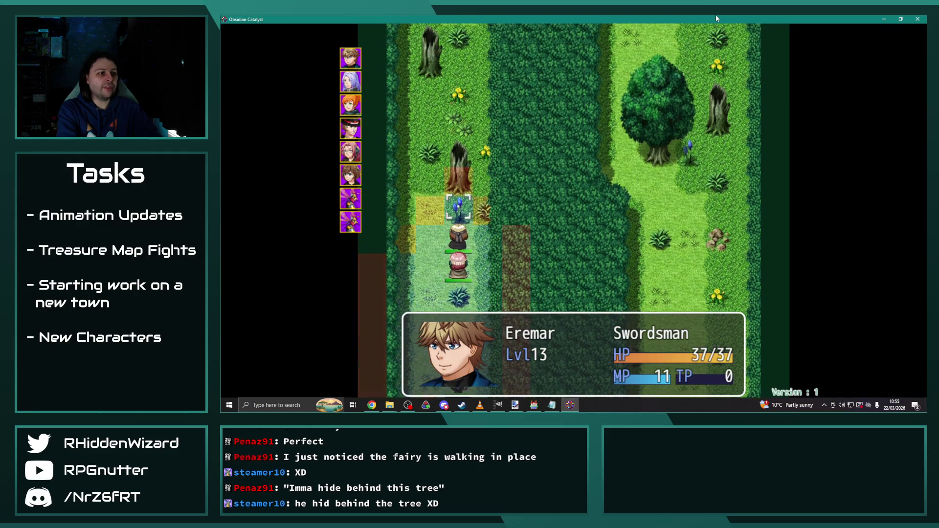
key(Return)
key(Return)
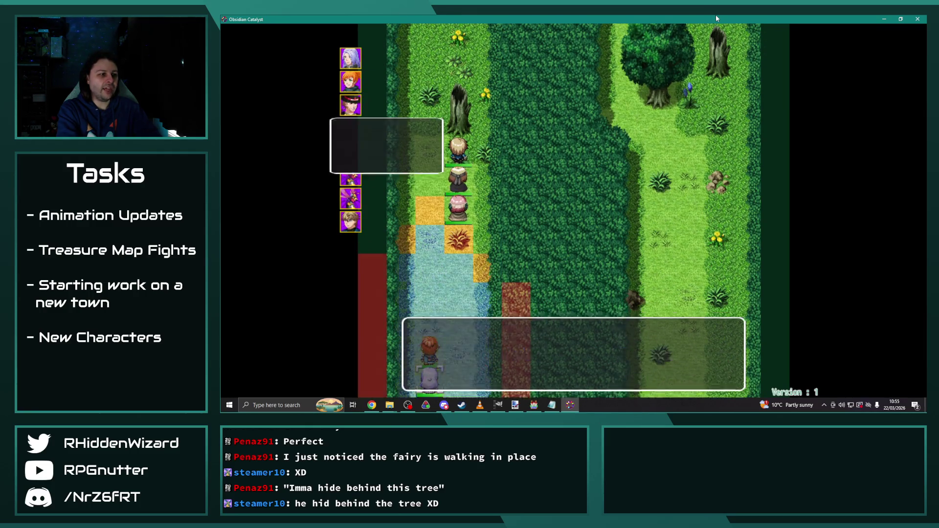
key(Return)
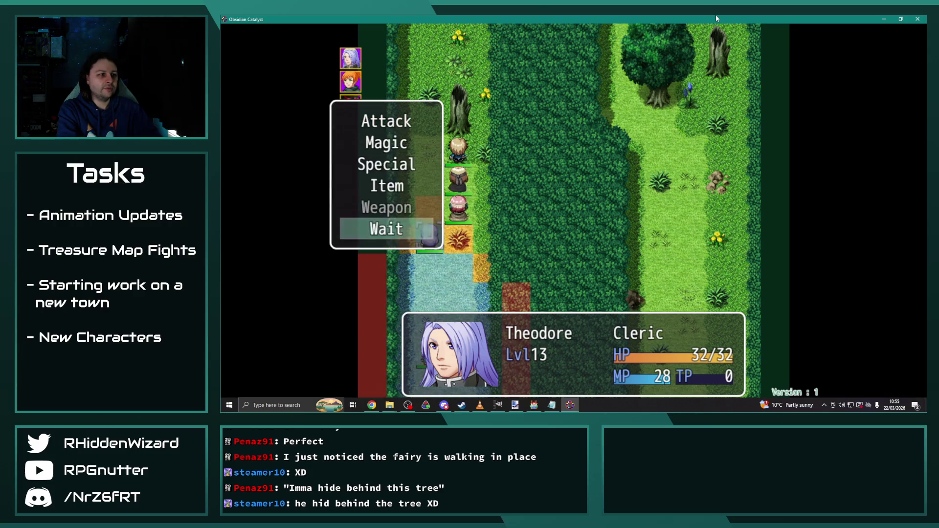
key(Return)
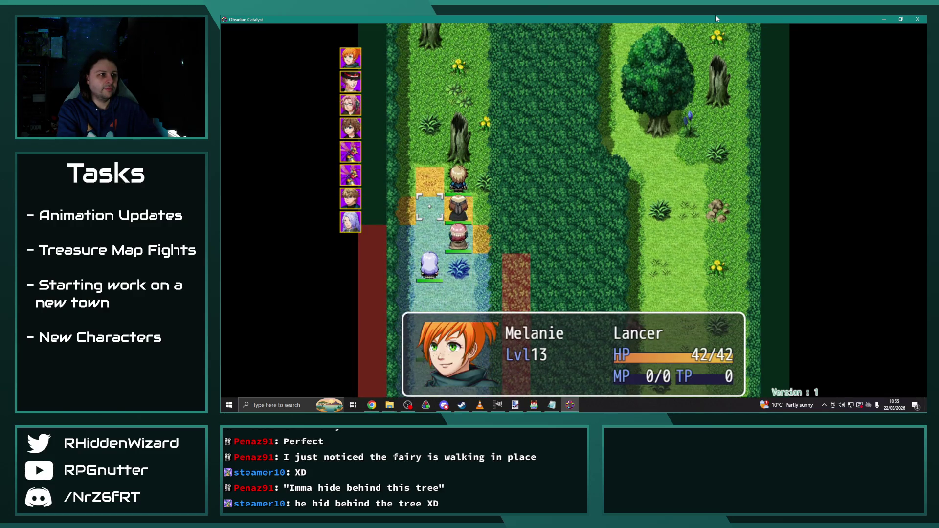
key(Return)
key(Return)
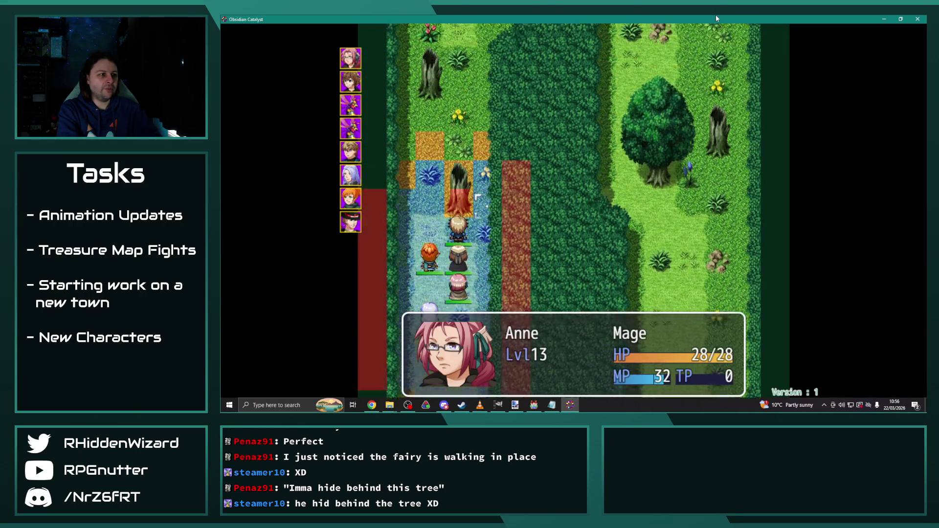
key(Return)
key(Return)
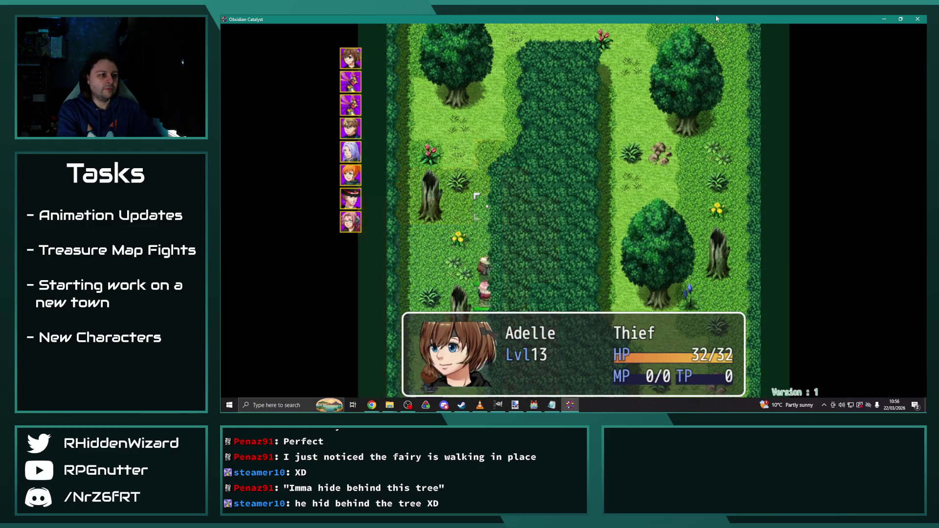
key(Return)
key(Return)
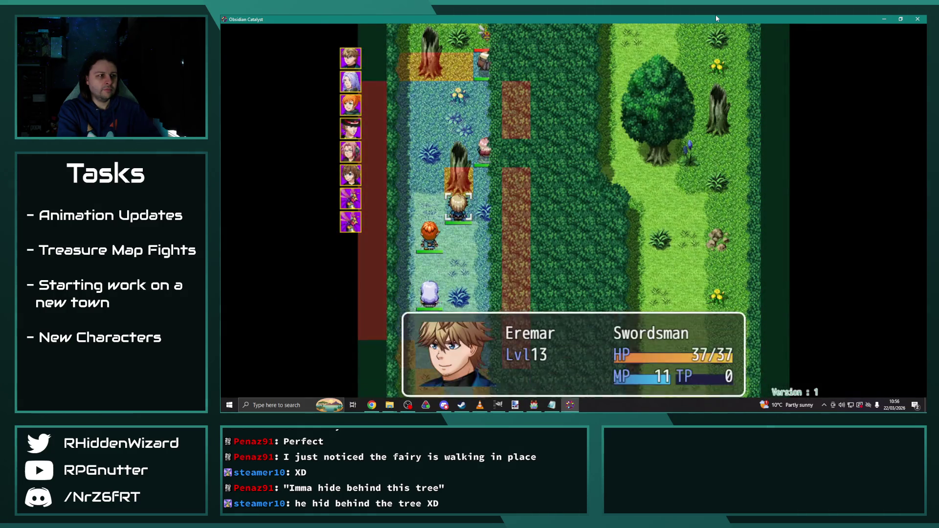
End Eremar's, Theodore's and Melanie's turns, then have Anne cast Ignis II on the Glade Hornet.
key(Return)
key(Return)
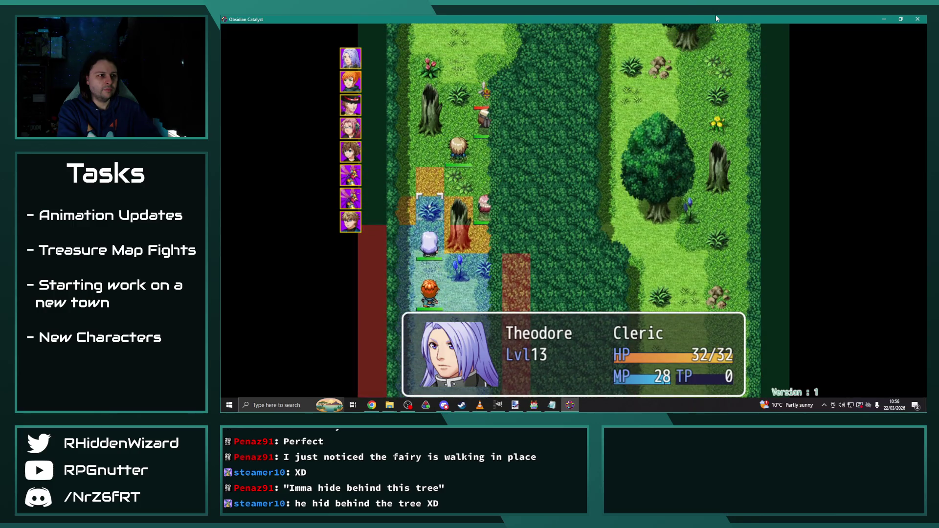
key(Return)
key(Return)
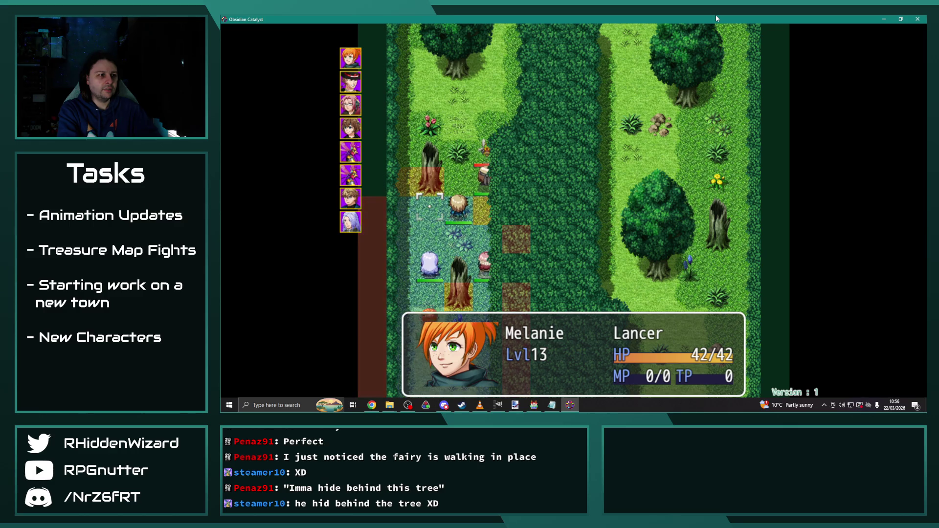
key(Return)
key(Return)
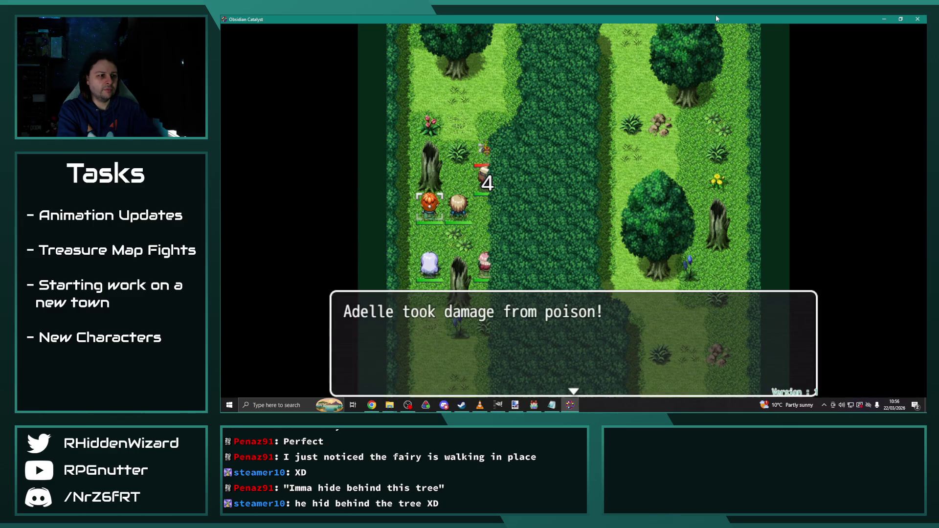
key(Return)
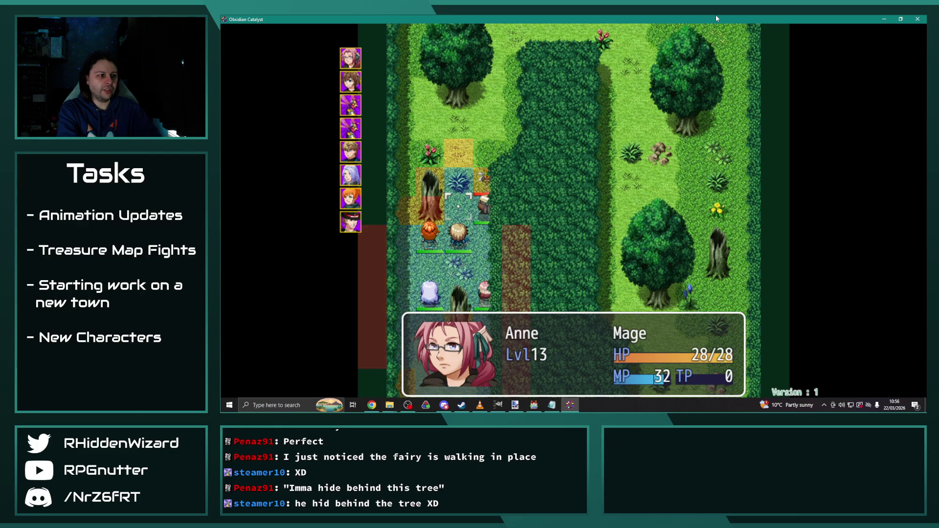
key(Return)
key(Right)
key(Return)
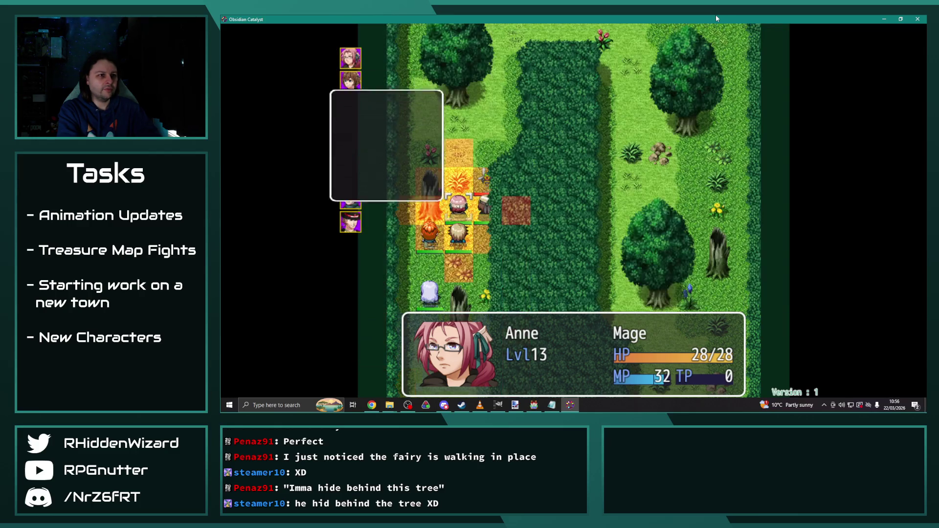
key(Return)
key(Return)
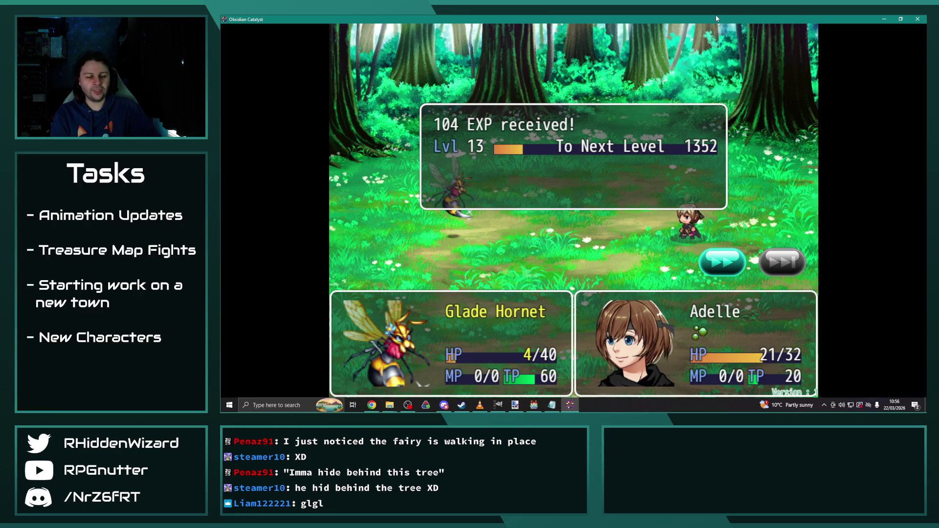
Dismiss the 104 EXP results and move Eremar up, ending his turn.
key(Return)
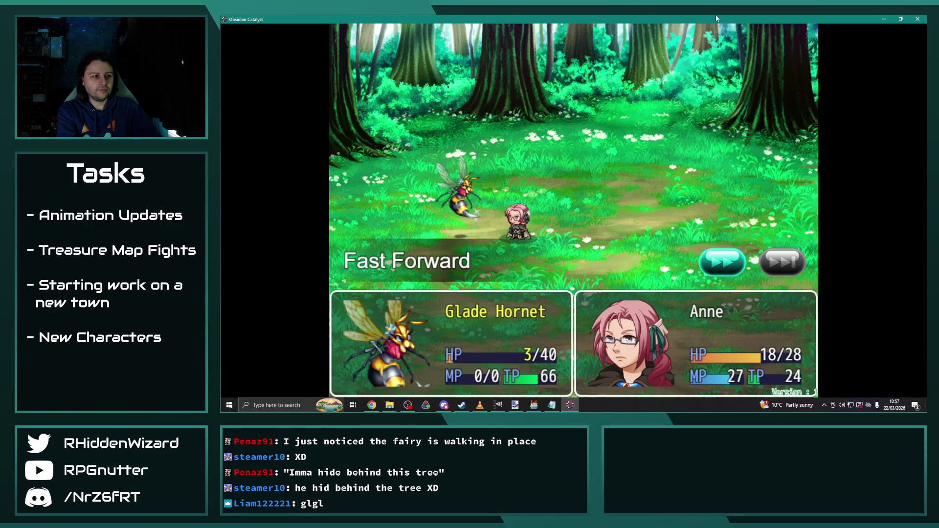
key(Return)
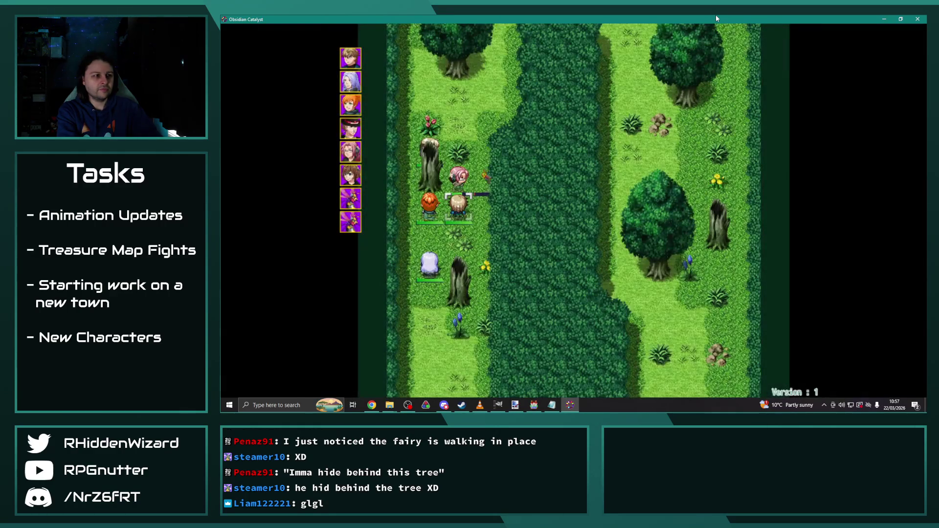
key(Up)
key(Up)
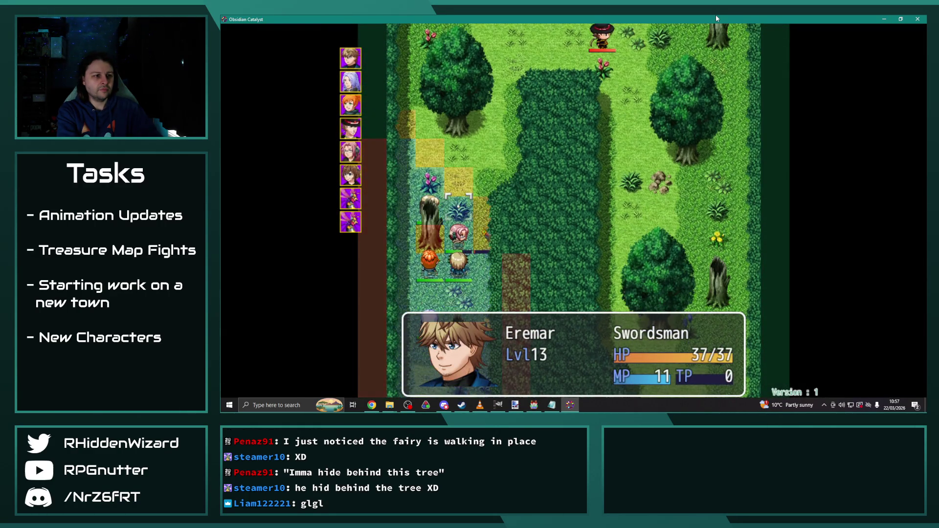
key(Return)
key(Up)
key(Return)
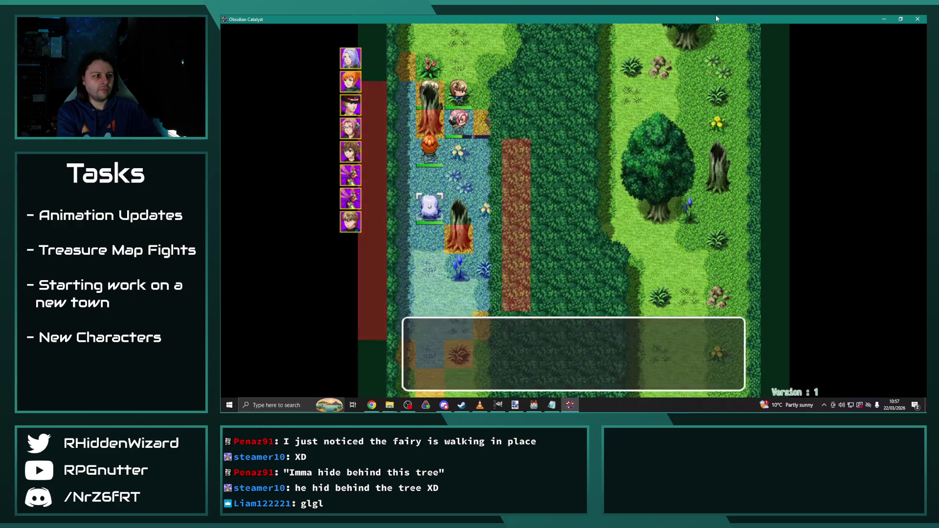
Preview Theodore's heal, pass the Cloak of Vitality message, and end Anne's turn.
key(Return)
key(Return)
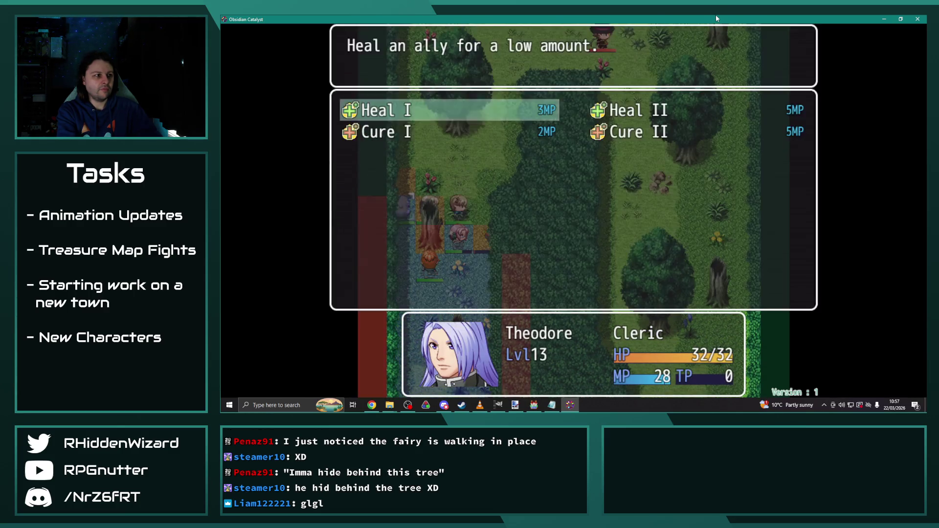
key(Return)
key(Return)
key(Return)
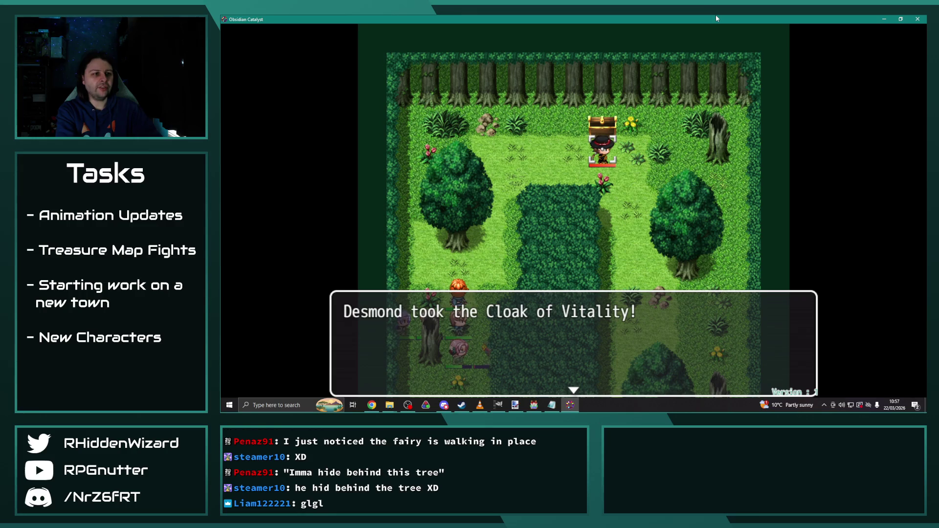
key(Return)
key(Return)
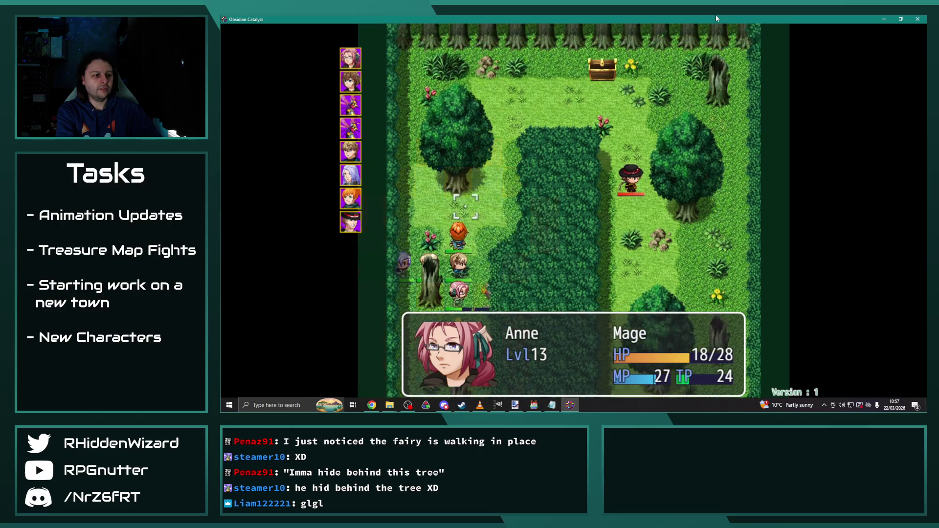
key(Return)
key(Down)
key(Return)
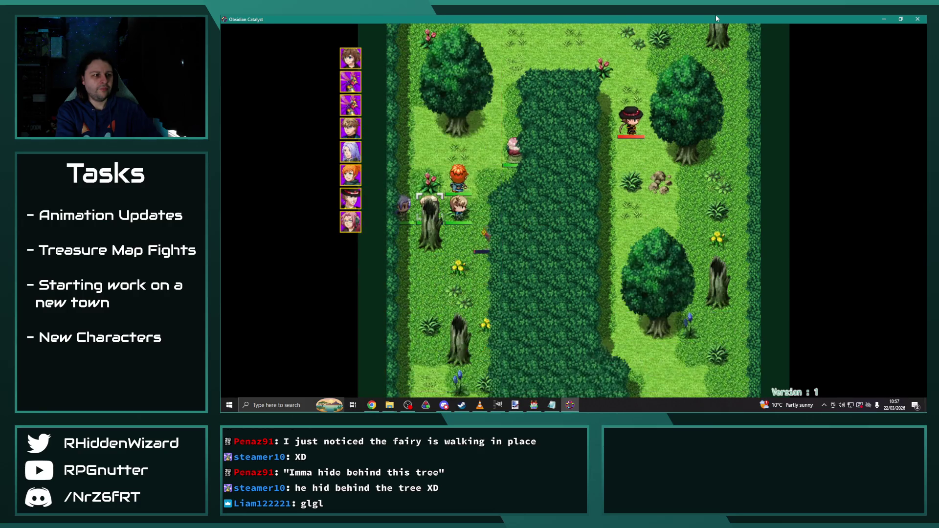
Move Adelle three tiles up, then have Eremar, Theodore, Melanie, Anne and Adelle wait.
key(Up)
key(Up)
key(Up)
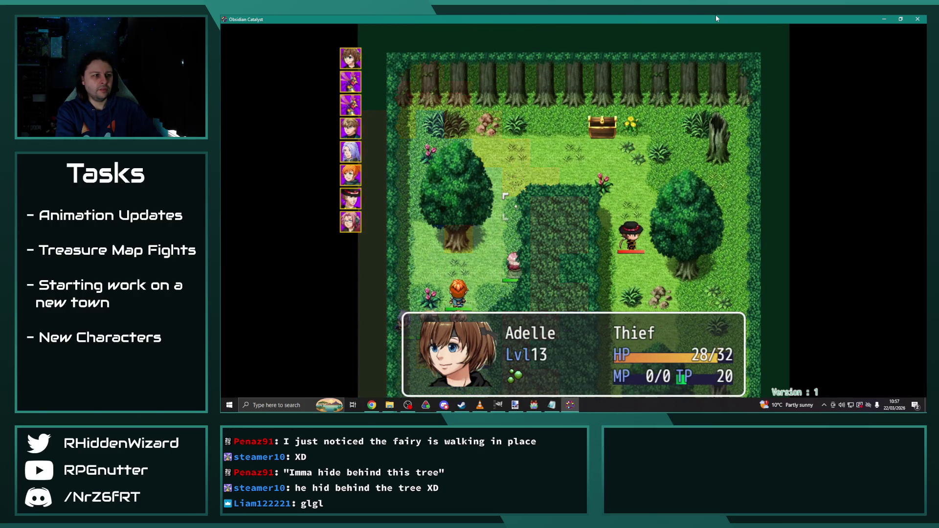
key(Return)
key(Return)
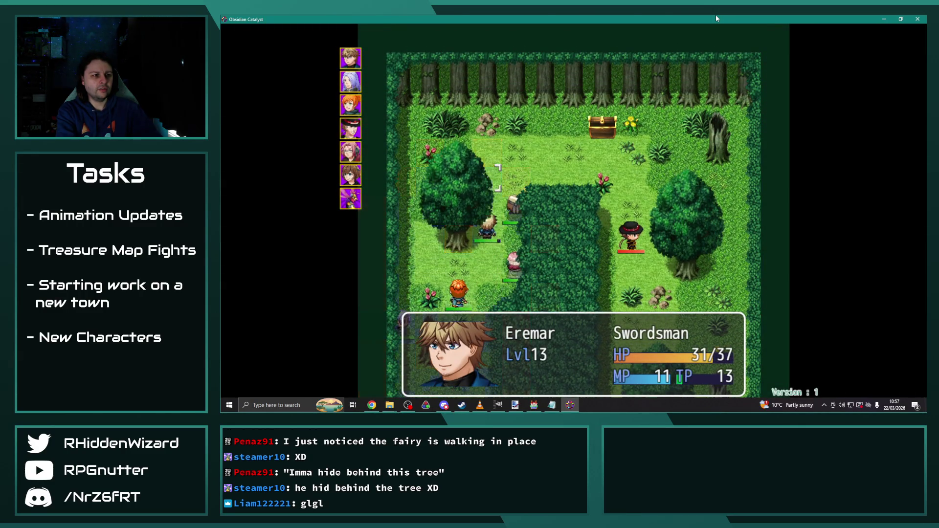
key(Return)
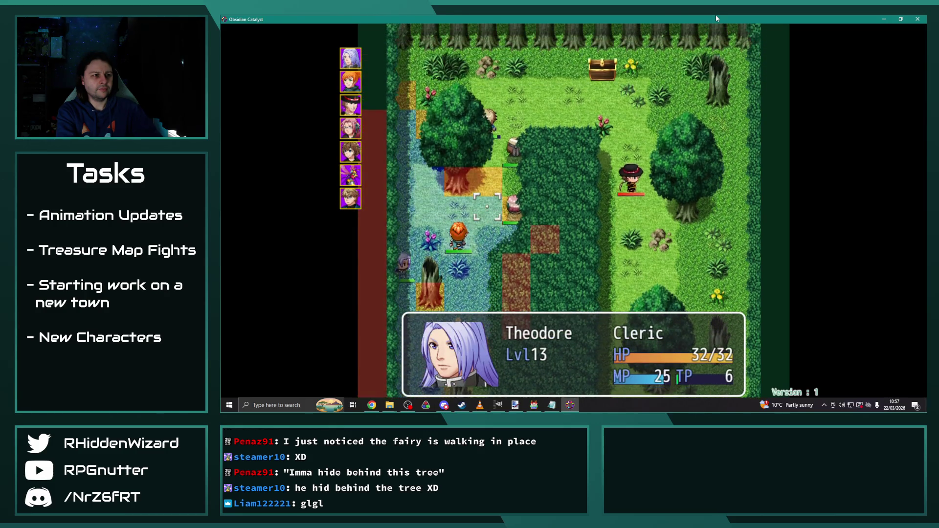
key(Return)
key(Return)
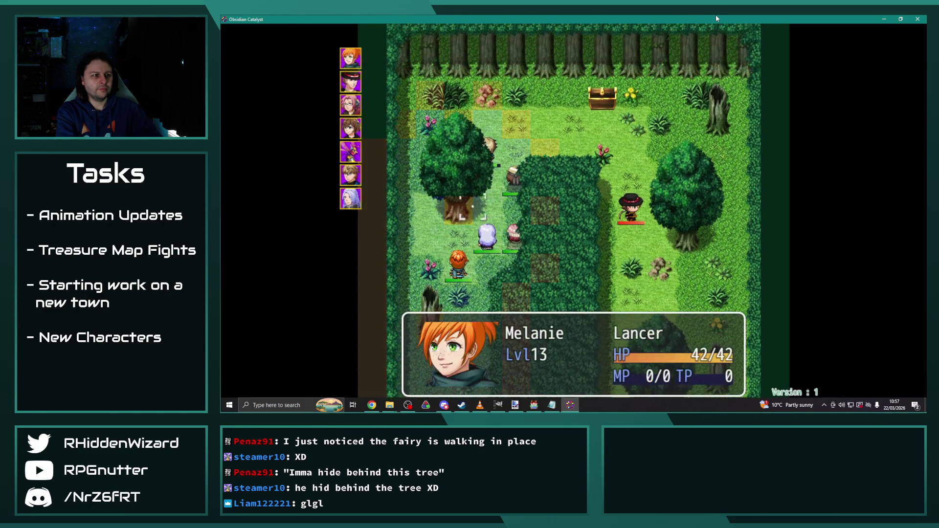
key(Return)
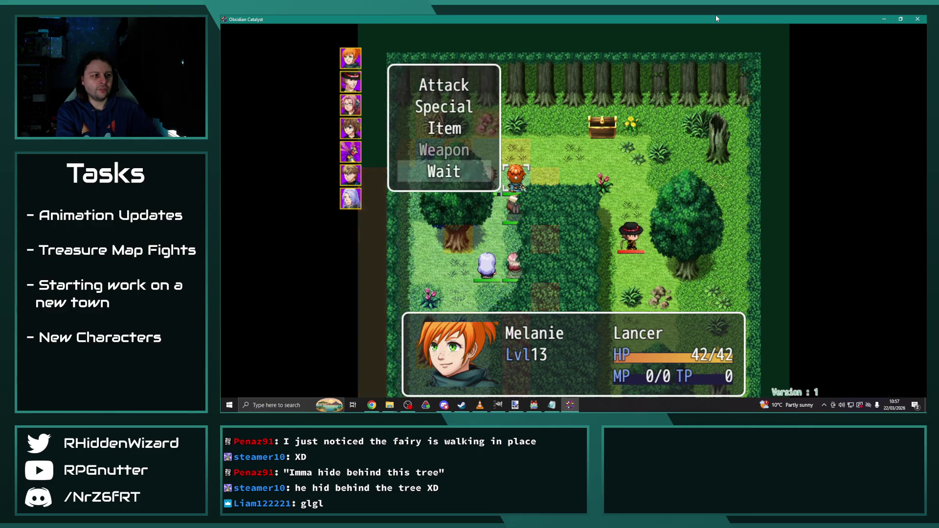
key(Return)
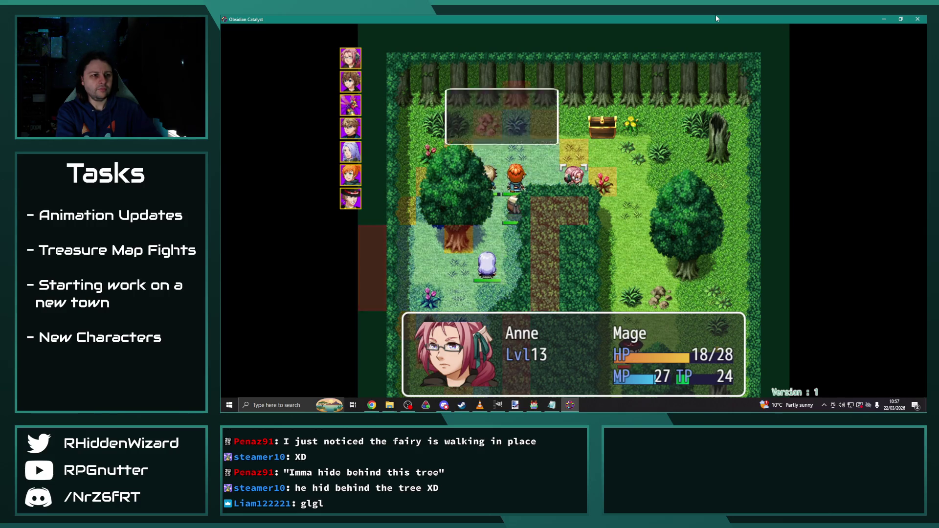
key(Return)
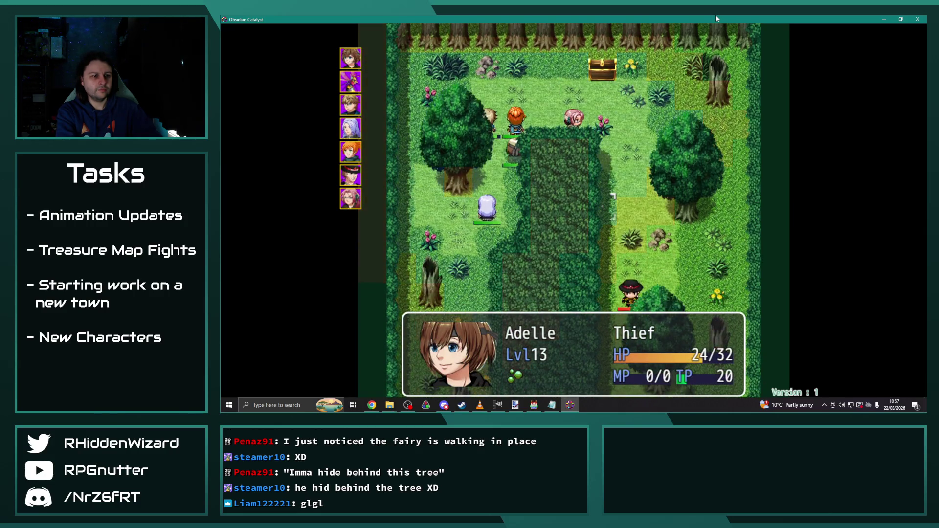
key(Return)
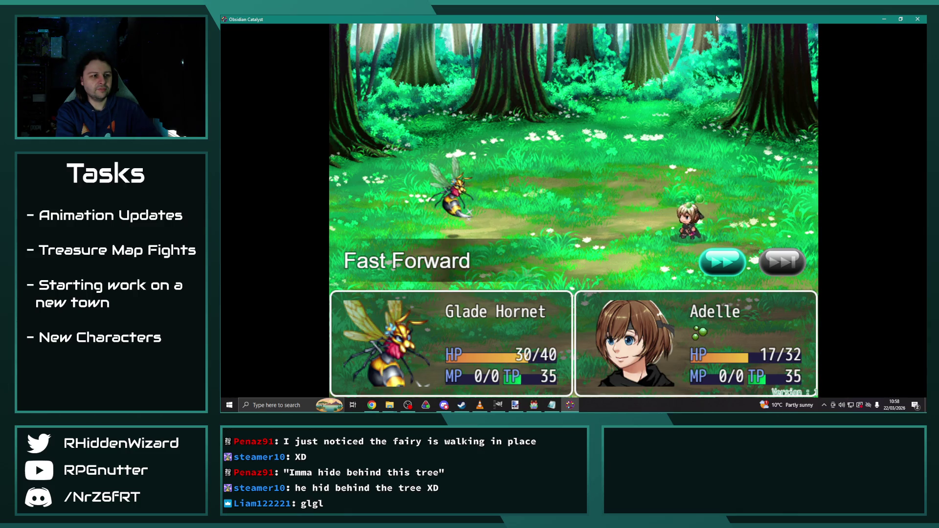
Cast Eremar's Lux II on the Glade Hornet.
key(Return)
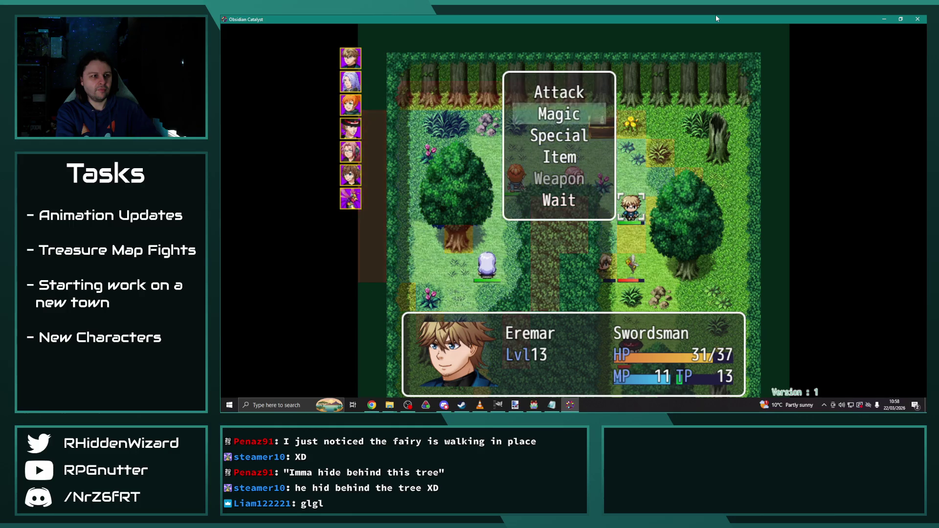
key(Down)
key(Return)
key(Right)
key(Right)
key(Escape)
key(Escape)
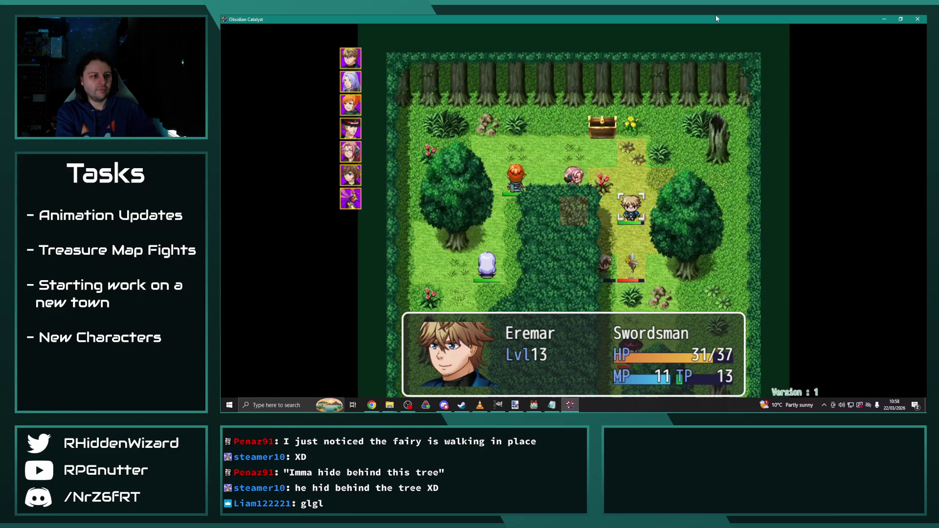
key(Down)
key(Return)
key(Escape)
key(Escape)
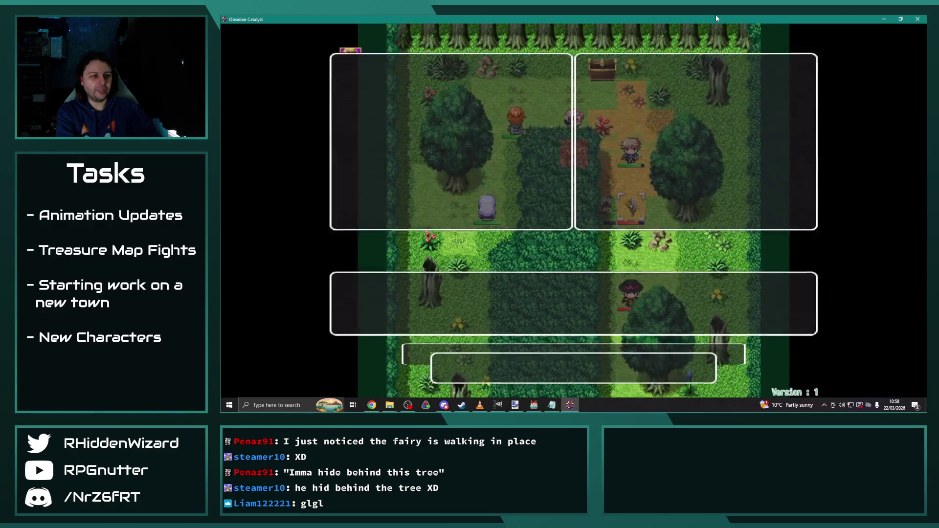
key(Return)
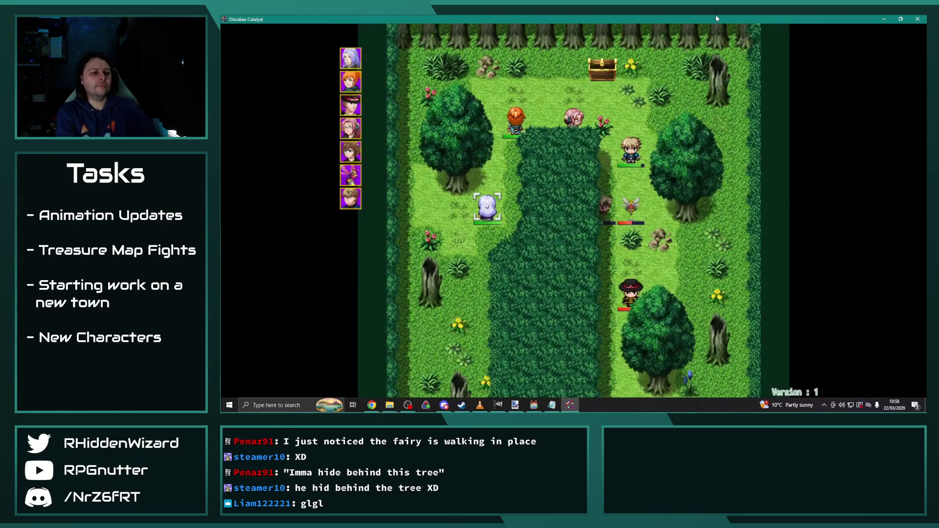
Move Theodore to wait, and have Melanie attack the Glade Hornet.
key(Return)
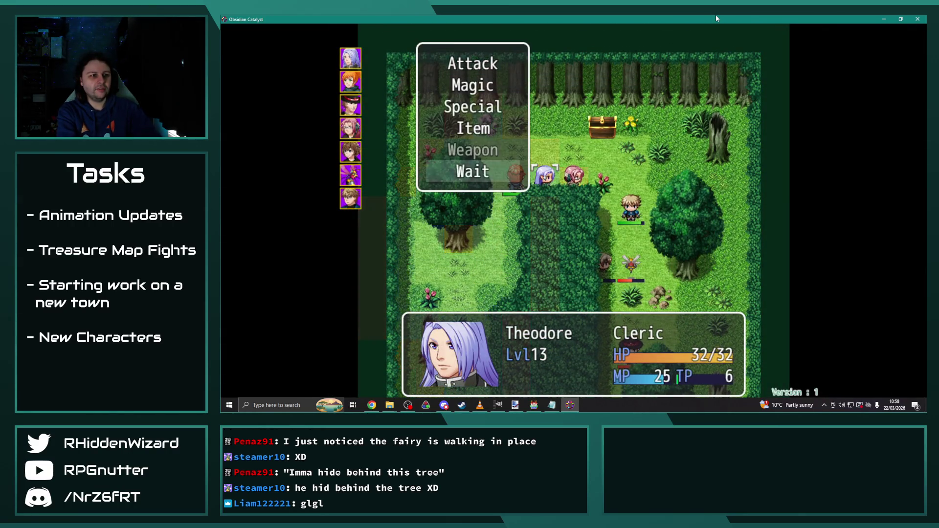
key(Return)
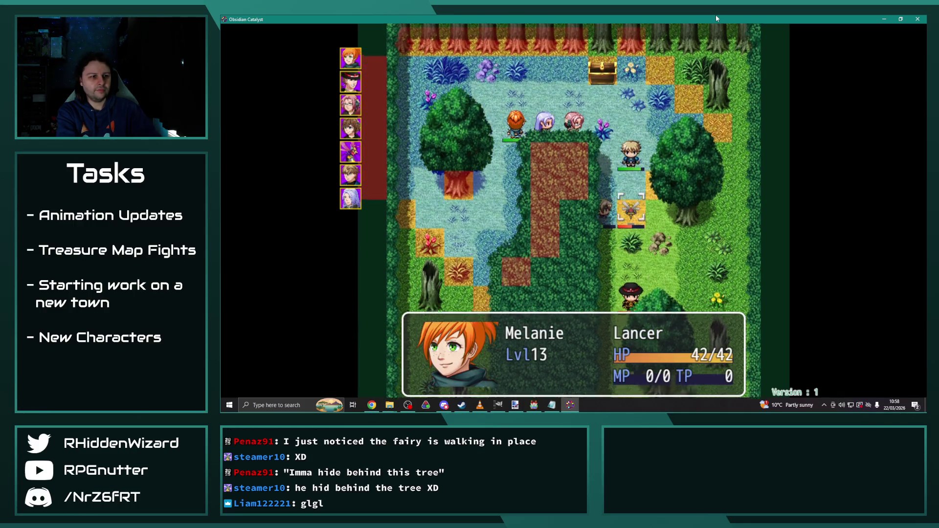
key(Return)
key(Return)
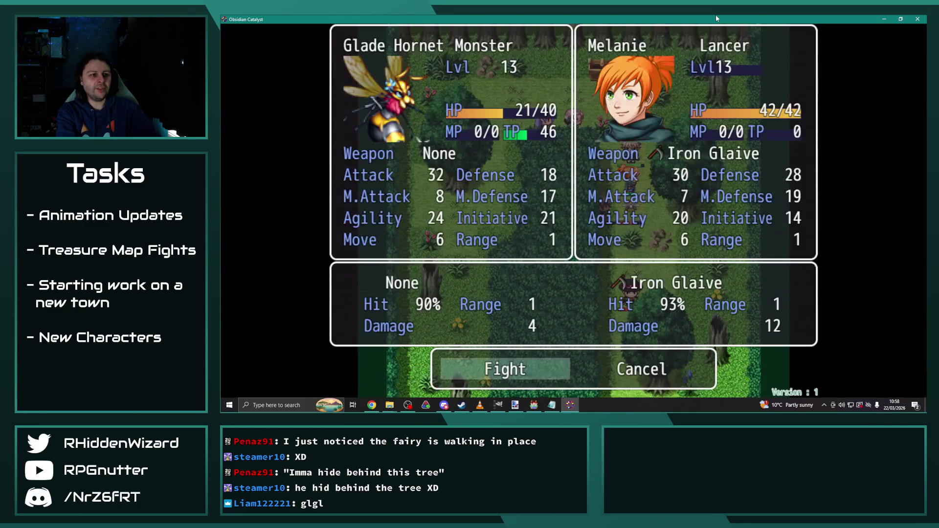
key(Return)
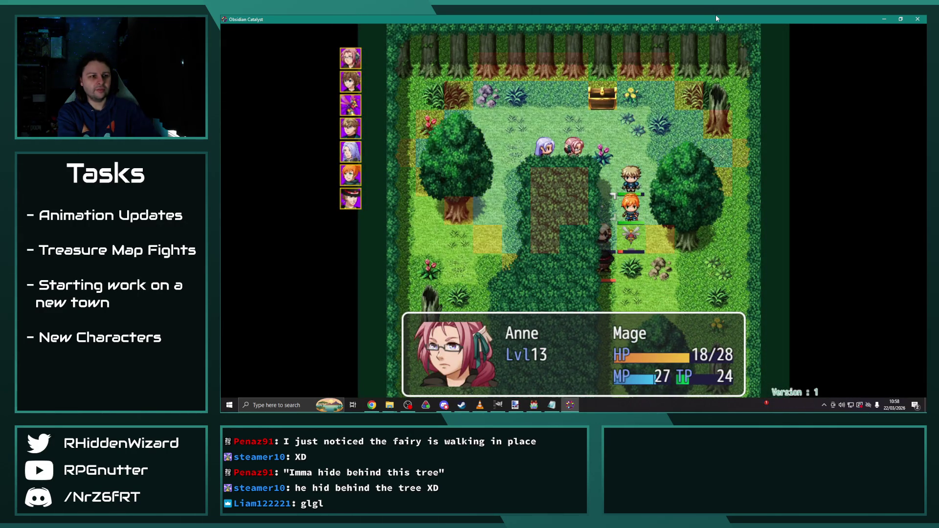
Choose Anne's Magic > Ignis II against Desmond to start that battle.
key(Return)
key(Return)
key(Right)
key(Return)
key(Return)
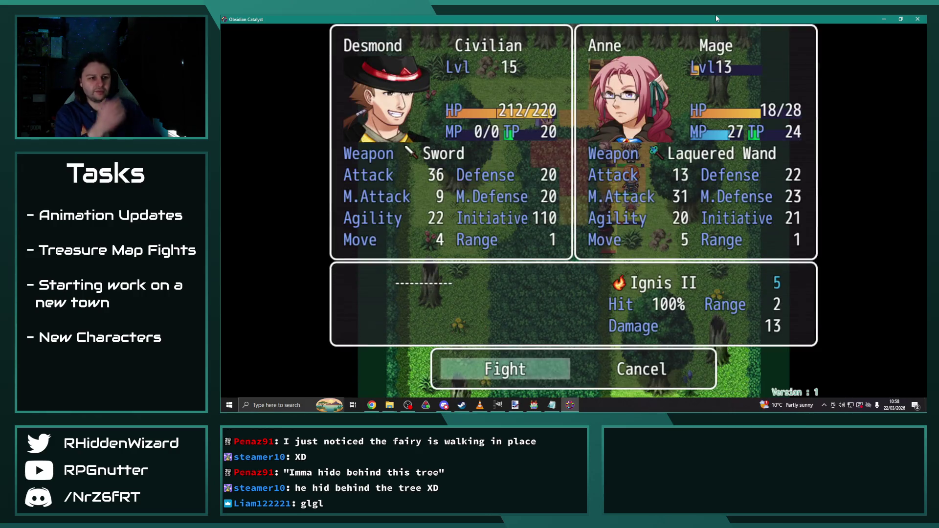
key(Return)
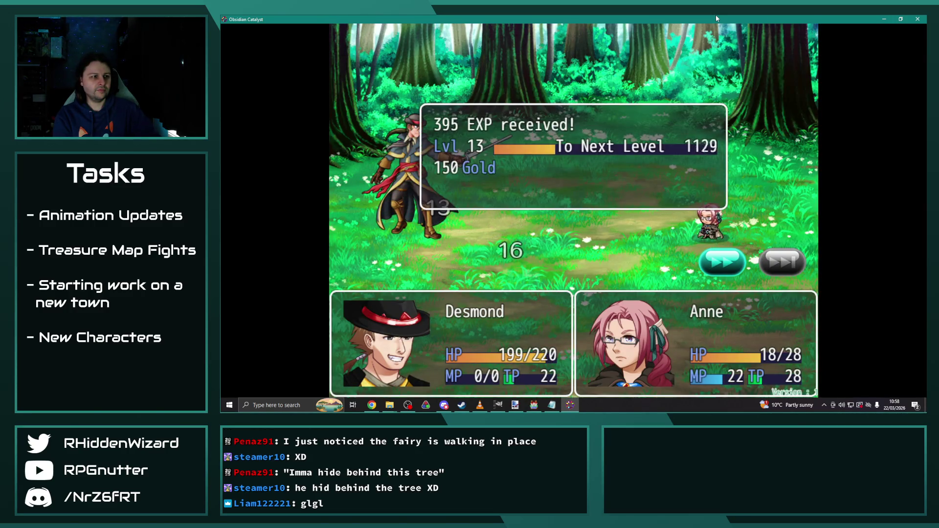
Move Eremar down to attack Desmond, and have Theodore move and wait.
key(Return)
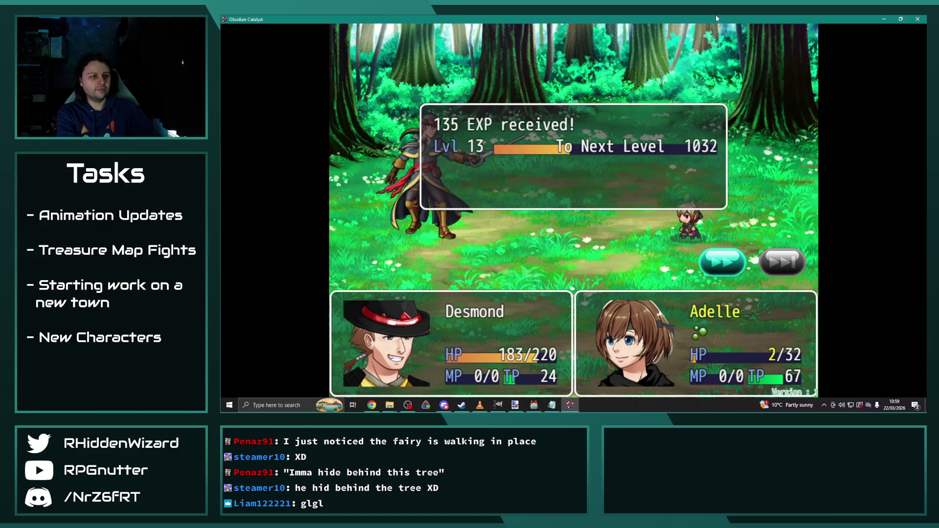
key(Return)
key(Down)
key(Down)
key(Down)
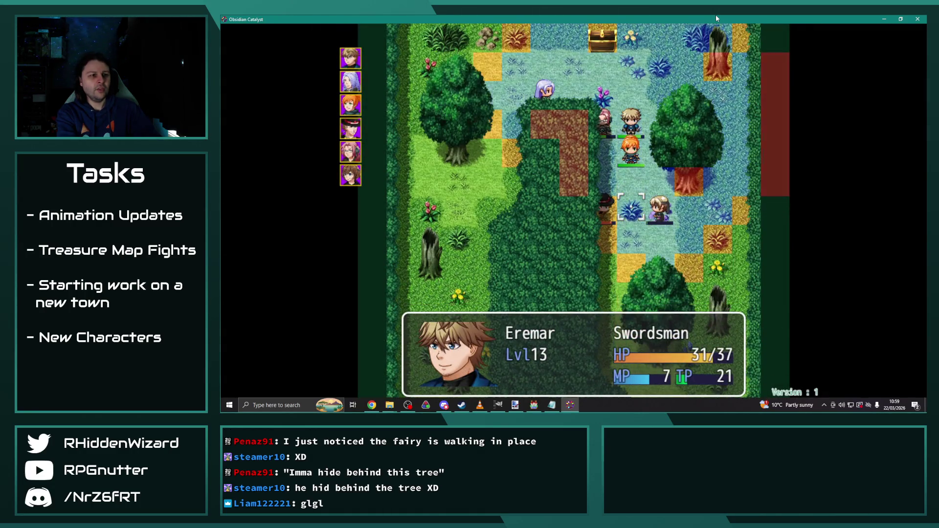
key(Return)
key(Return)
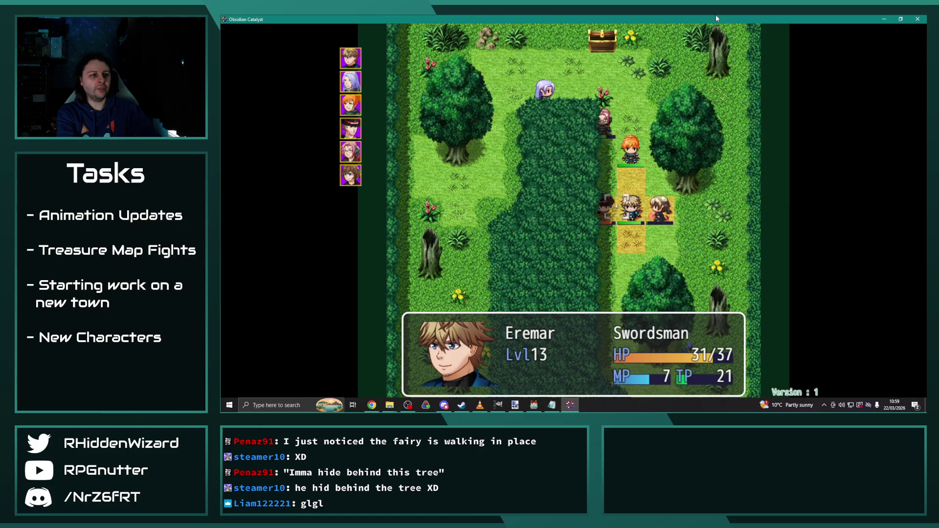
key(Return)
key(Return)
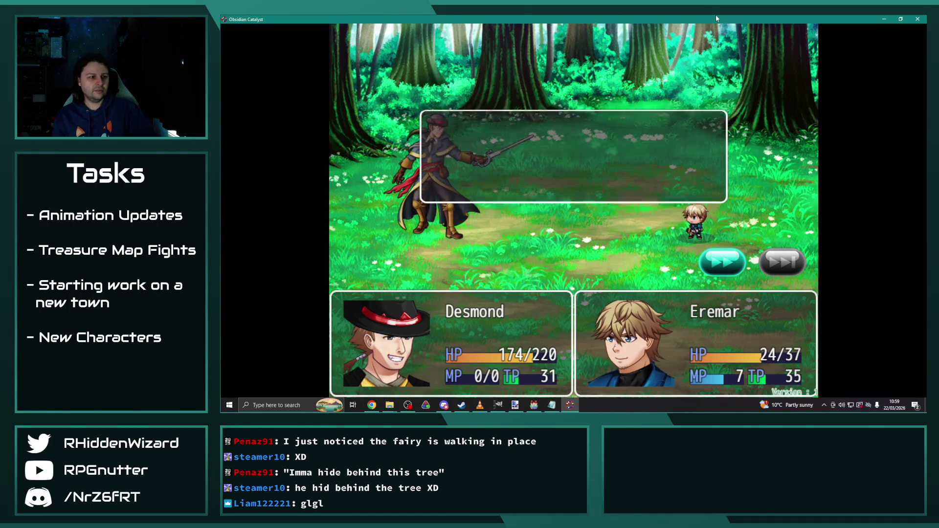
key(Down)
key(Down)
key(Right)
key(Right)
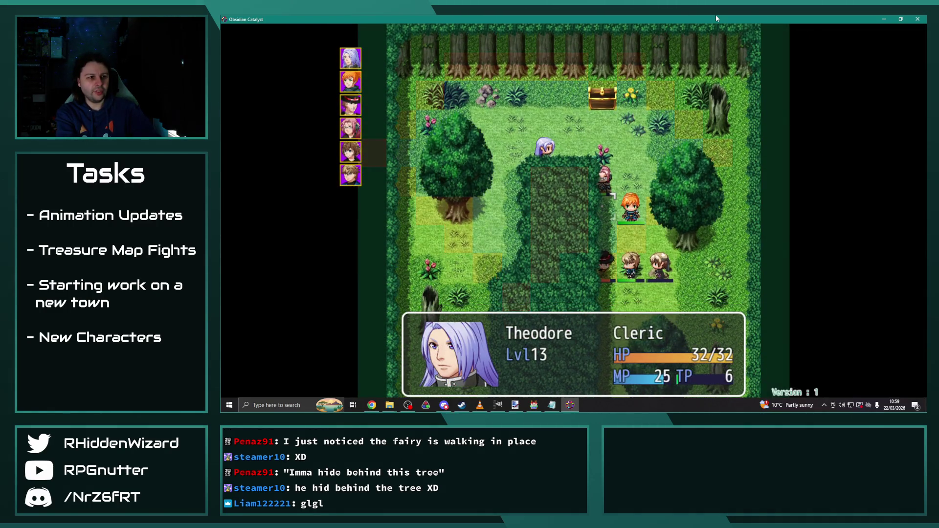
key(Return)
key(Return)
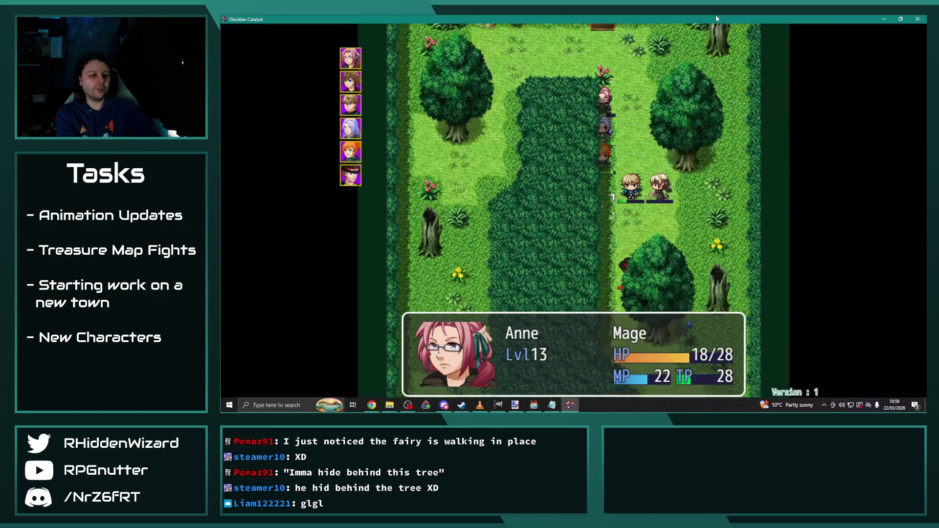
Cast Anne's Ignis II on Desmond and dismiss the battle results.
key(Return)
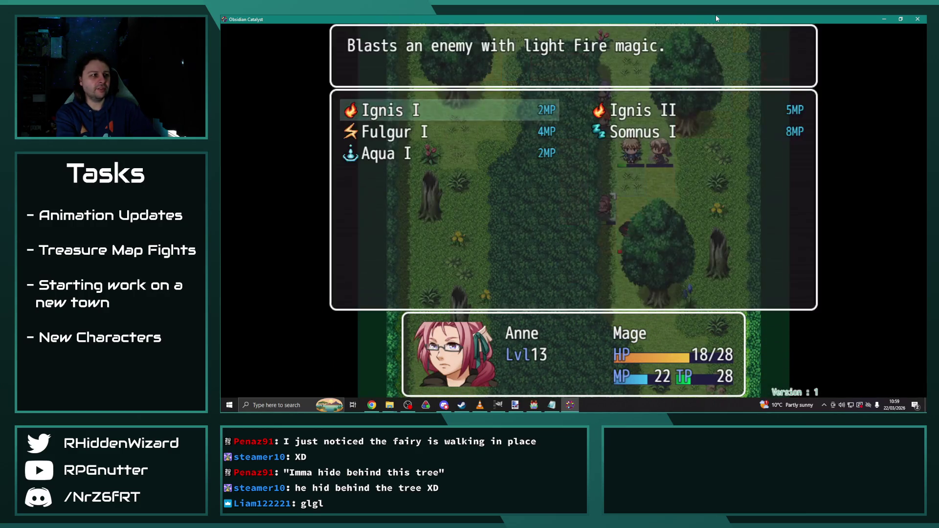
key(Right)
key(Return)
key(Return)
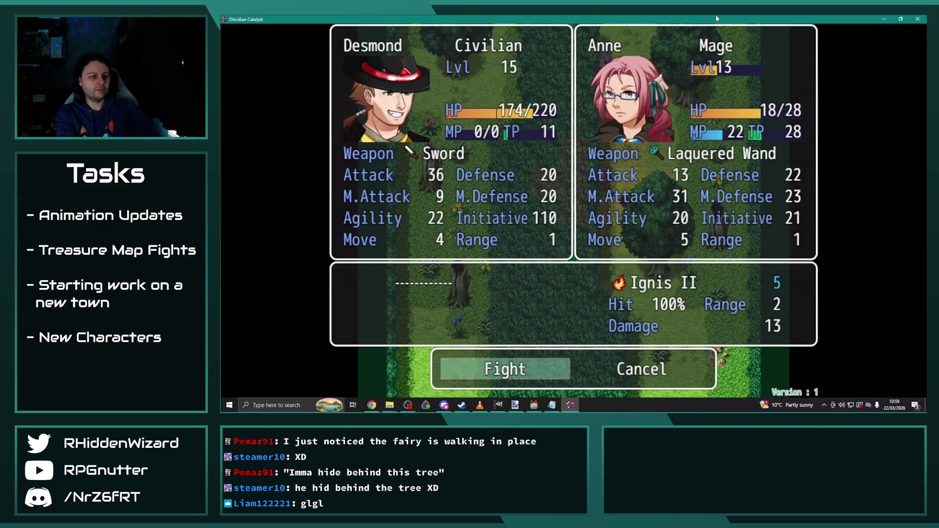
key(Return)
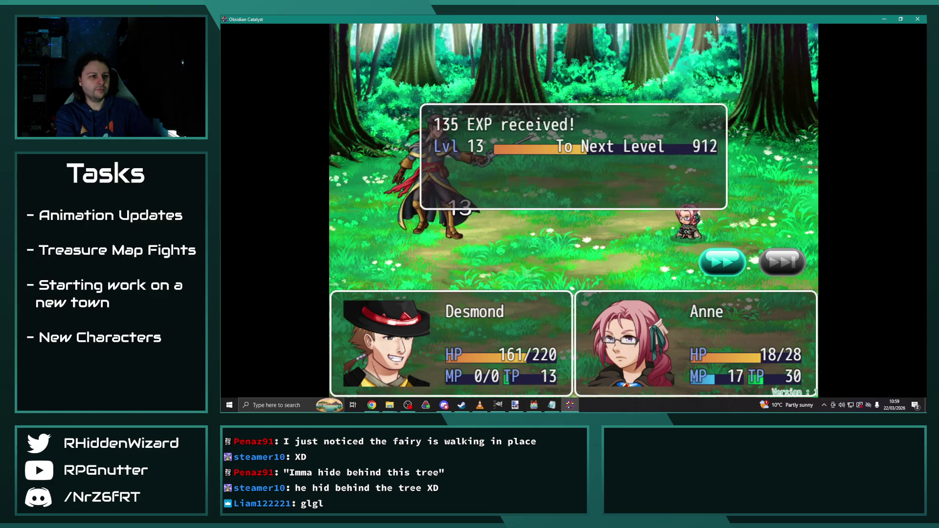
key(Return)
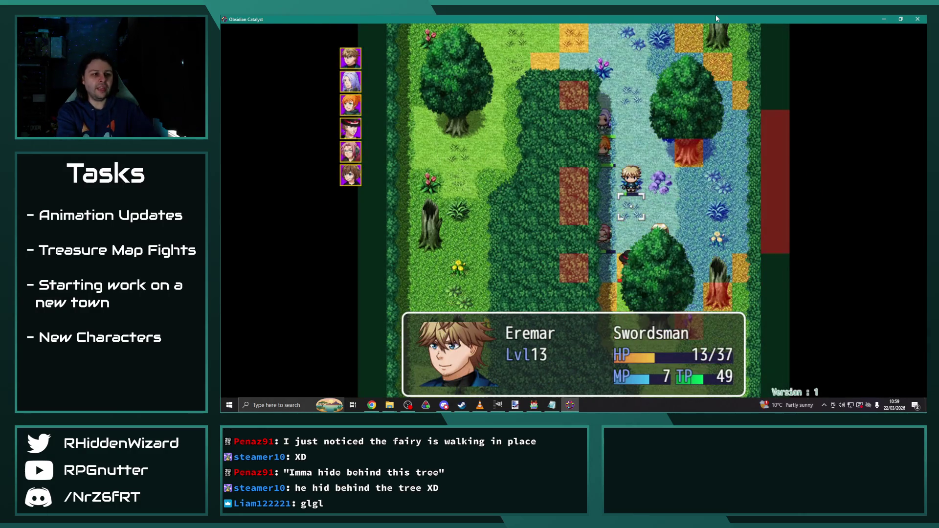
Check the magic skills and aim a healing skill at Eremar.
key(Return)
key(Return)
key(Escape)
key(Escape)
key(Return)
key(Return)
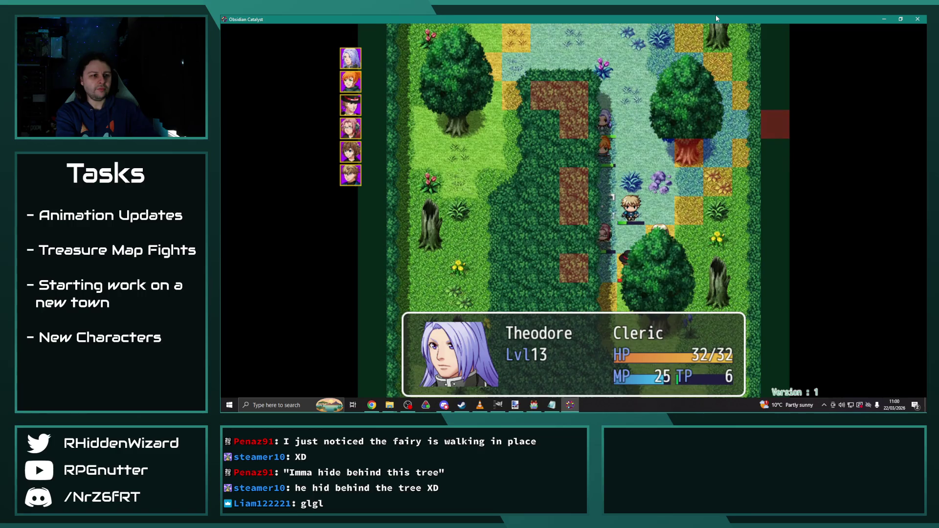
key(Return)
key(Return)
key(Return)
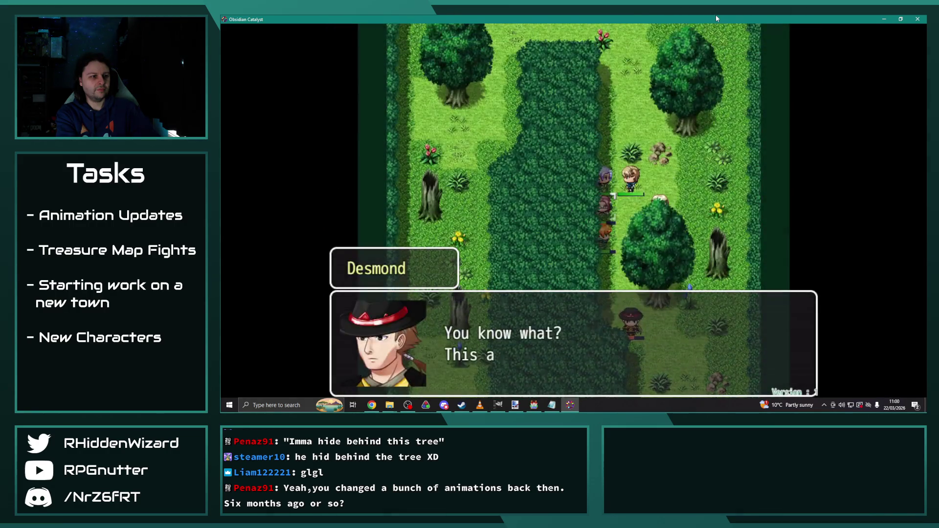
Advance through Desmond's dialogue to end the scene.
key(Return)
key(Return)
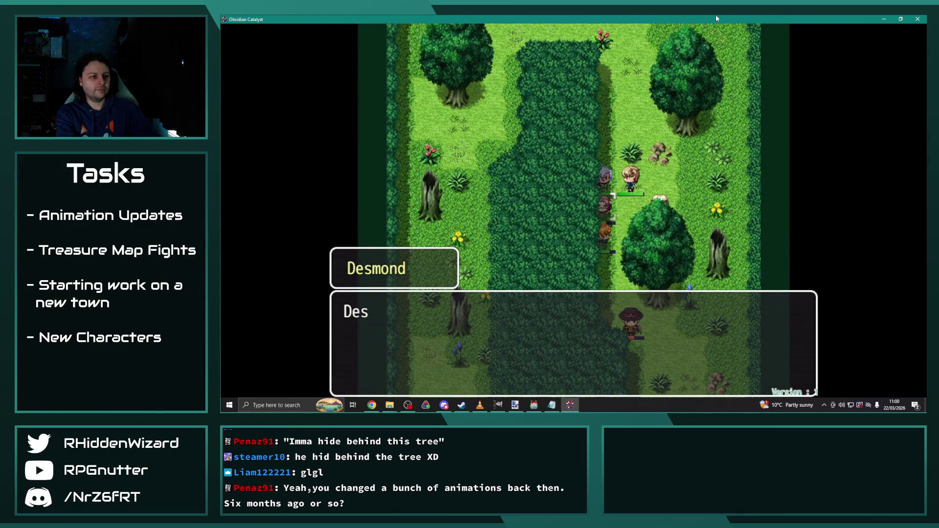
key(Return)
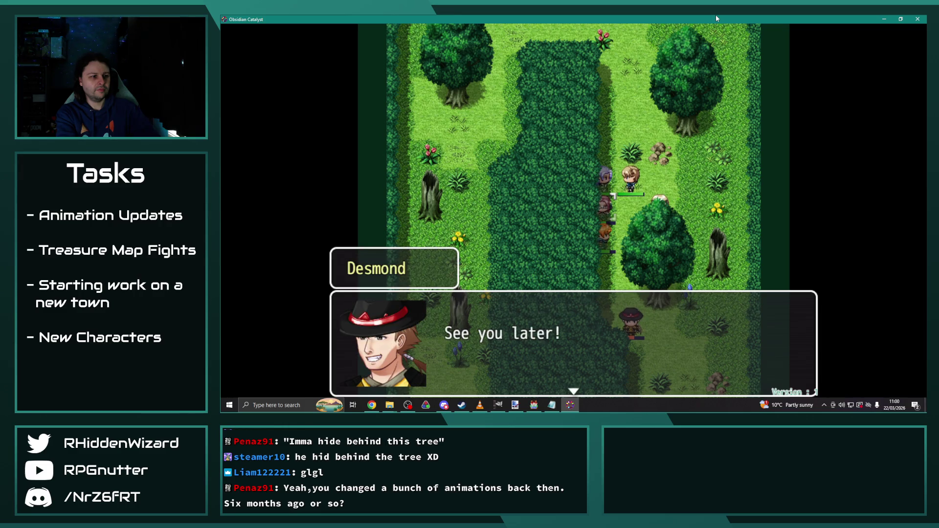
key(Return)
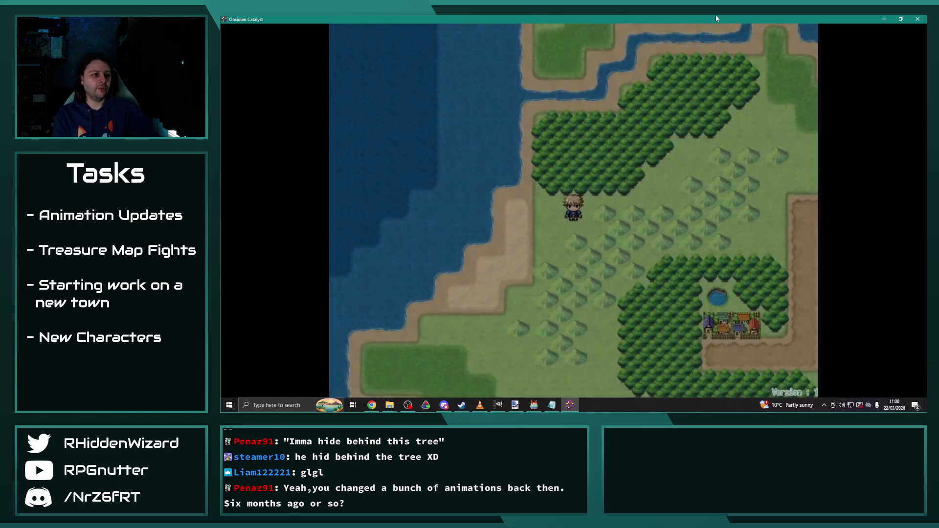
key(Down)
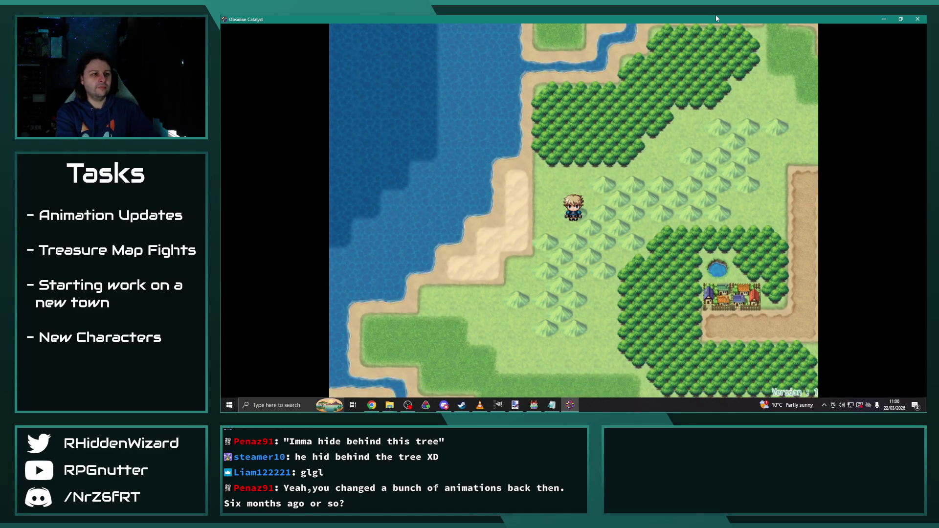
Equip the Cloak of Vitality in Eremar's Accessory slot.
key(Escape)
key(Down)
key(Down)
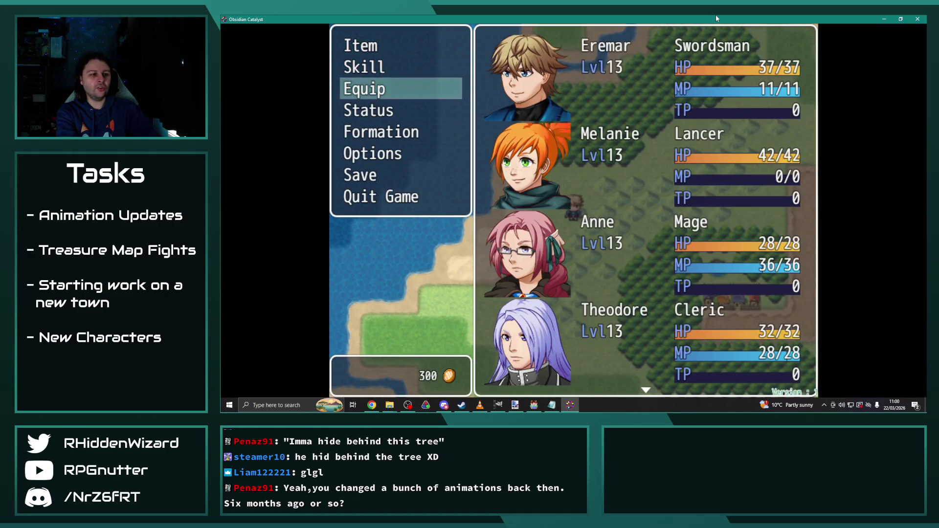
key(Return)
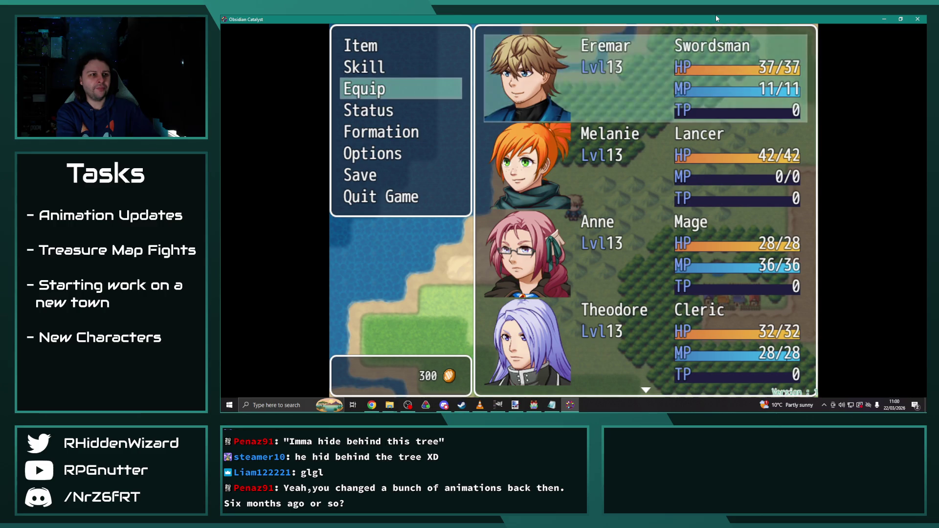
key(Return)
key(Return)
key(Down)
key(Down)
key(Down)
key(Return)
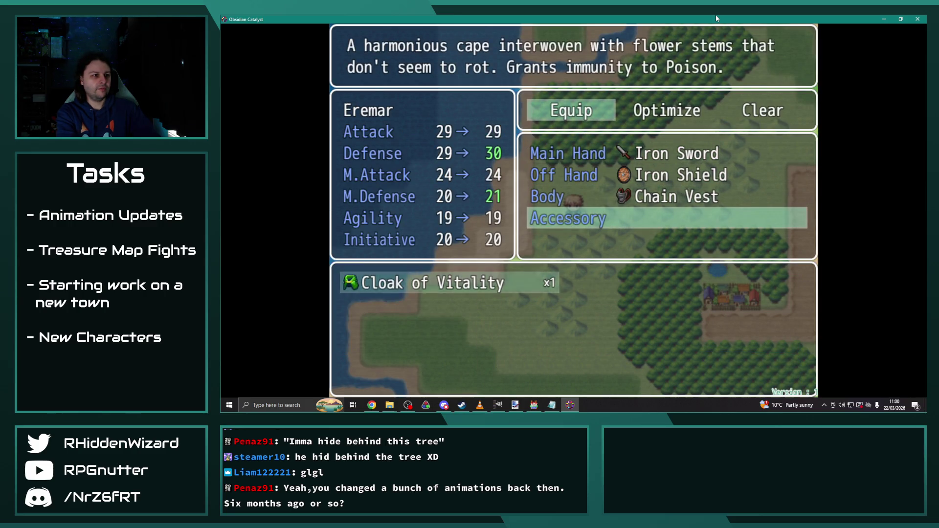
key(Return)
key(Escape)
key(Escape)
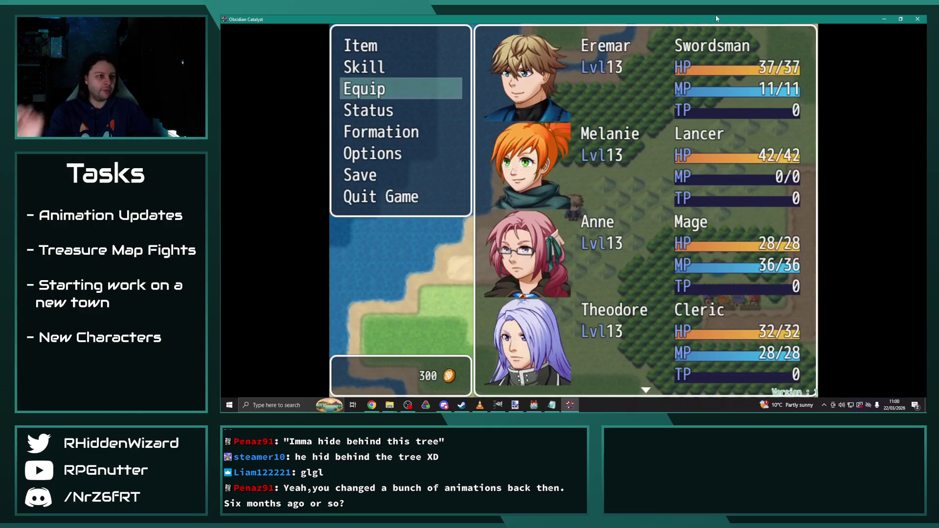
Return to the title, inspect save Files 7 and 9 on the load screen, and close the playtest.
key(F5)
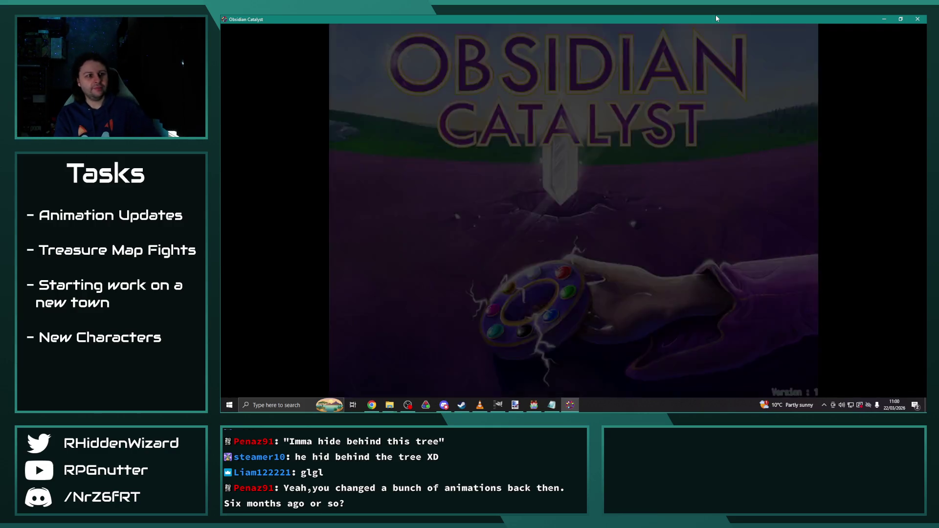
key(Return)
key(Return)
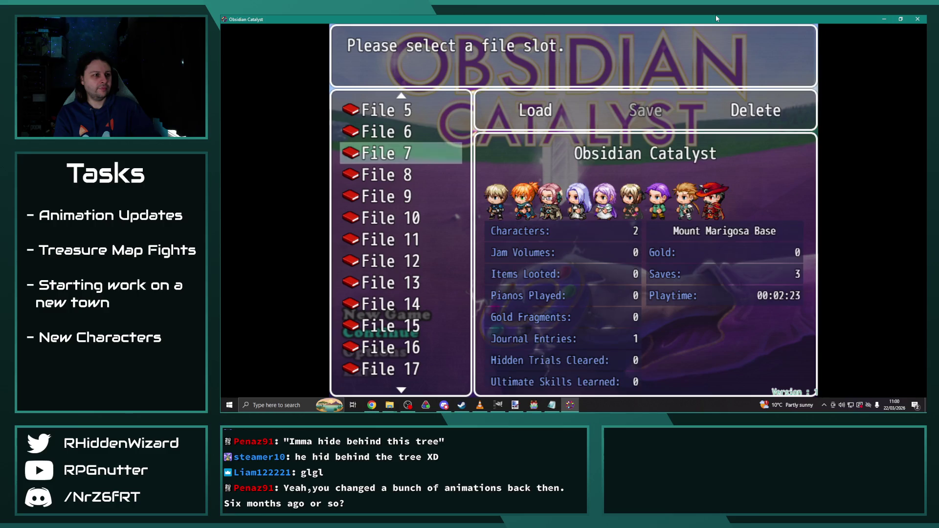
key(Escape)
key(Down)
key(Down)
key(Return)
key(Escape)
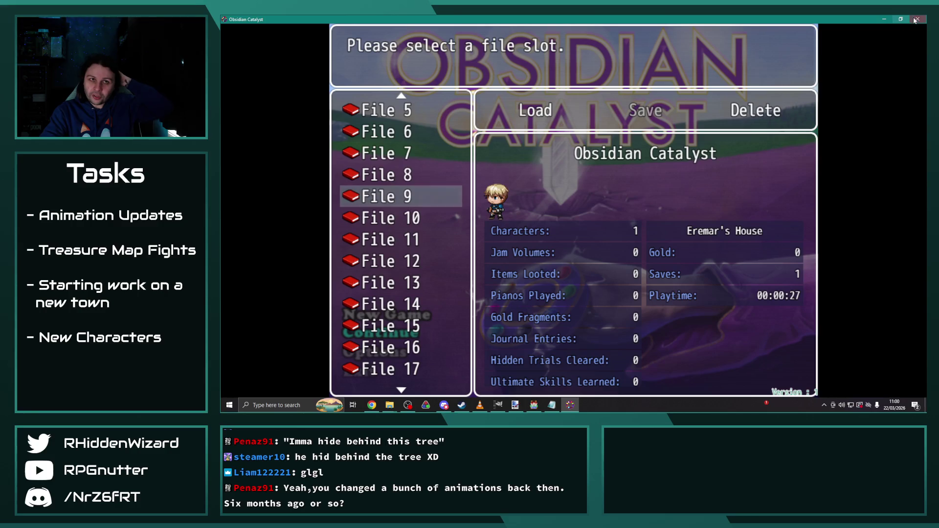
click(917, 18)
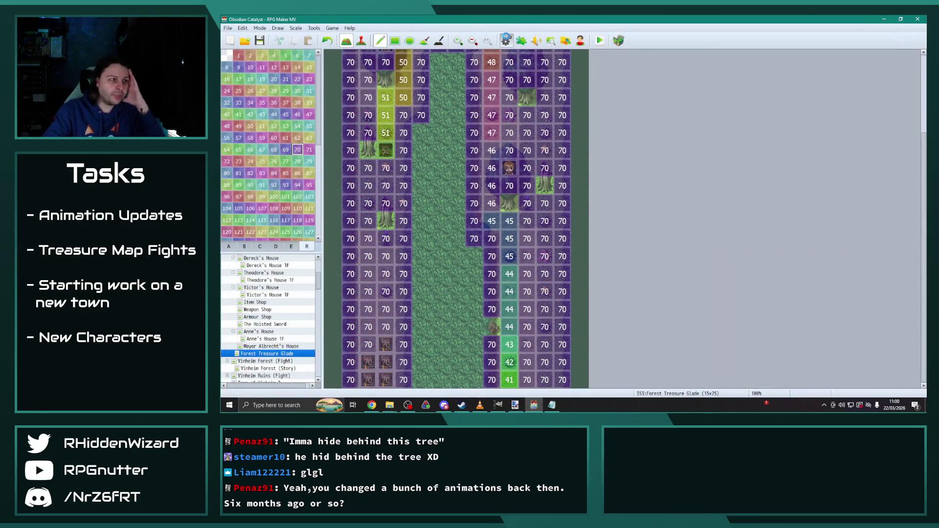
Change enemy 0190 Glade Hornet's Focused Strike action to skill 1125 Supertoxin and apply.
click(506, 40)
click(385, 159)
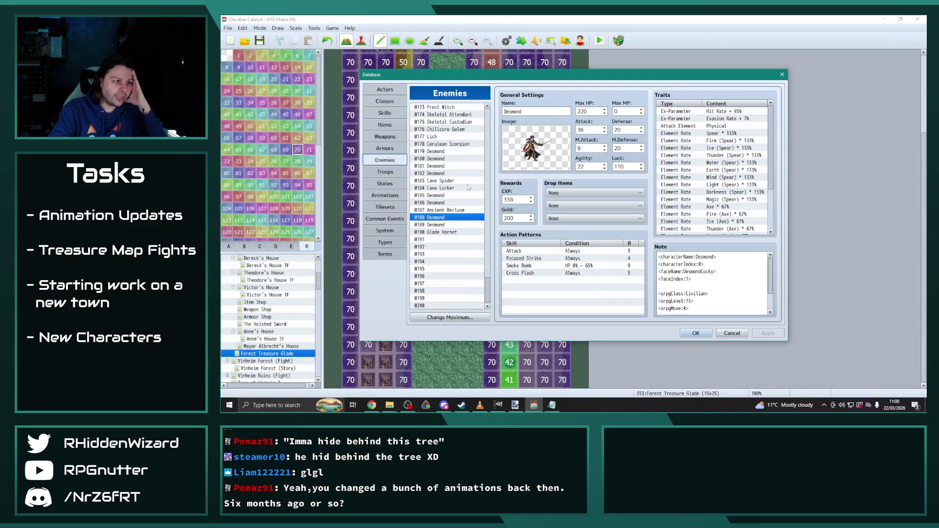
click(450, 232)
double_click(519, 257)
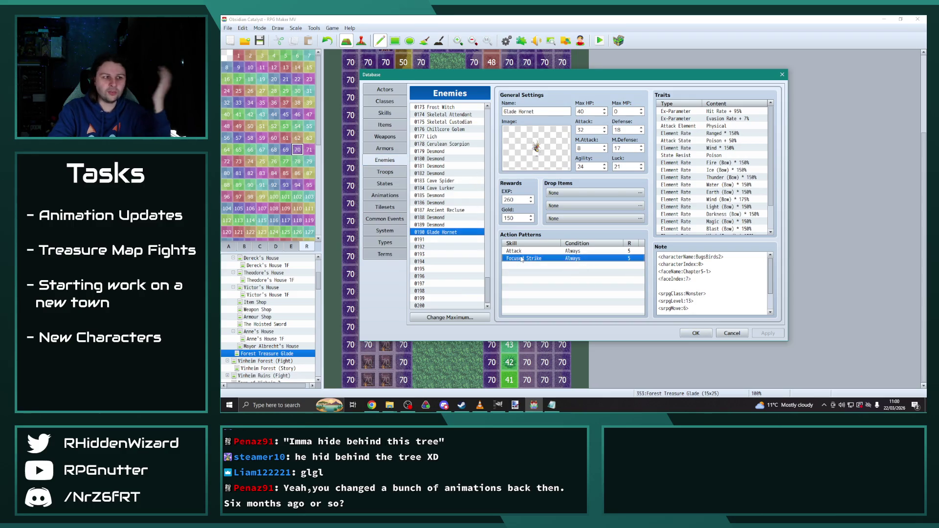
click(578, 221)
scroll(563, 303, down, 20)
click(562, 366)
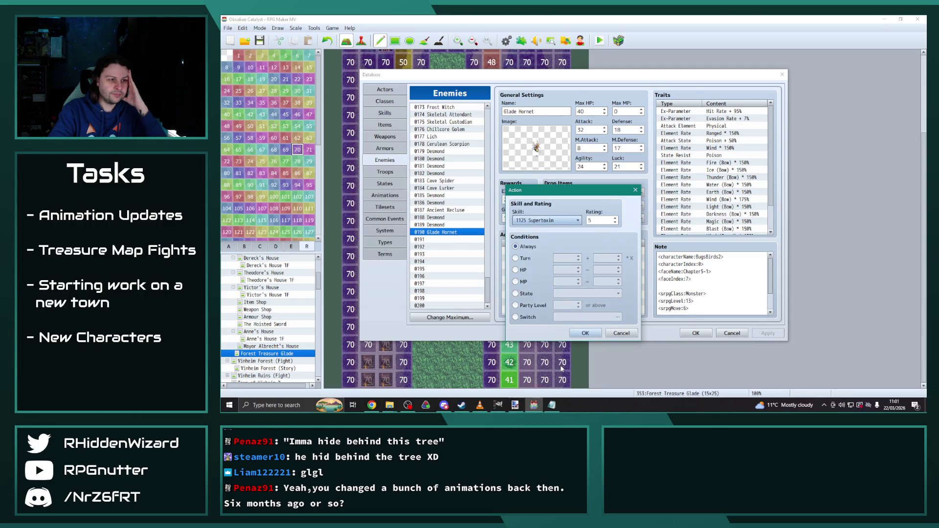
click(585, 334)
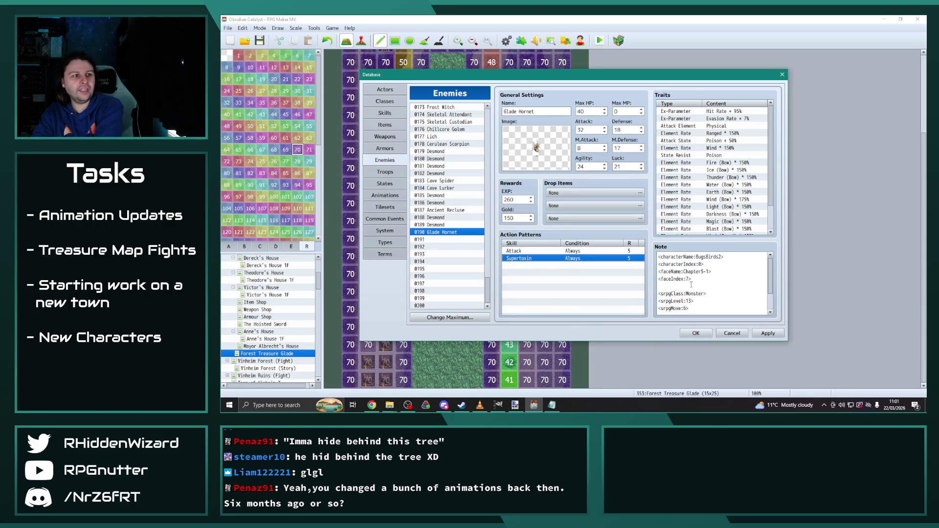
click(768, 333)
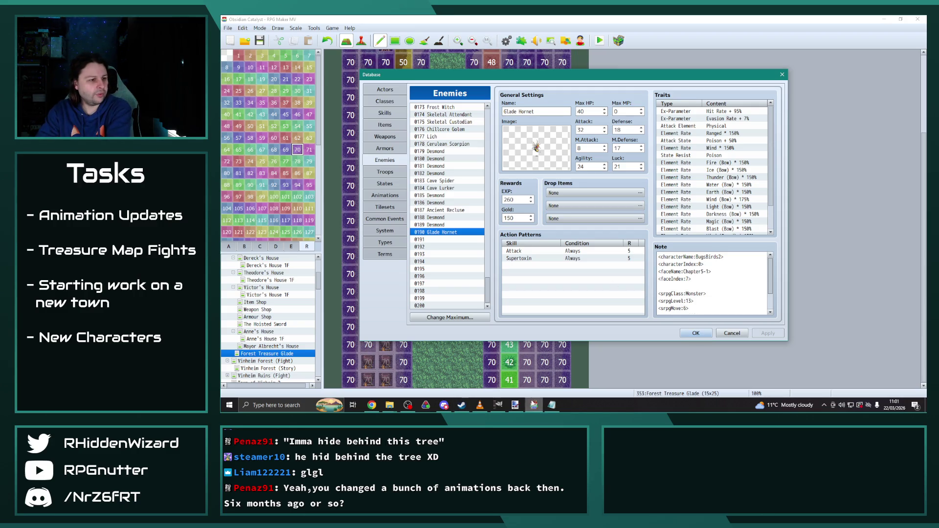
Switch between the Paint.NET and database windows, ending on the project's file browser.
click(515, 405)
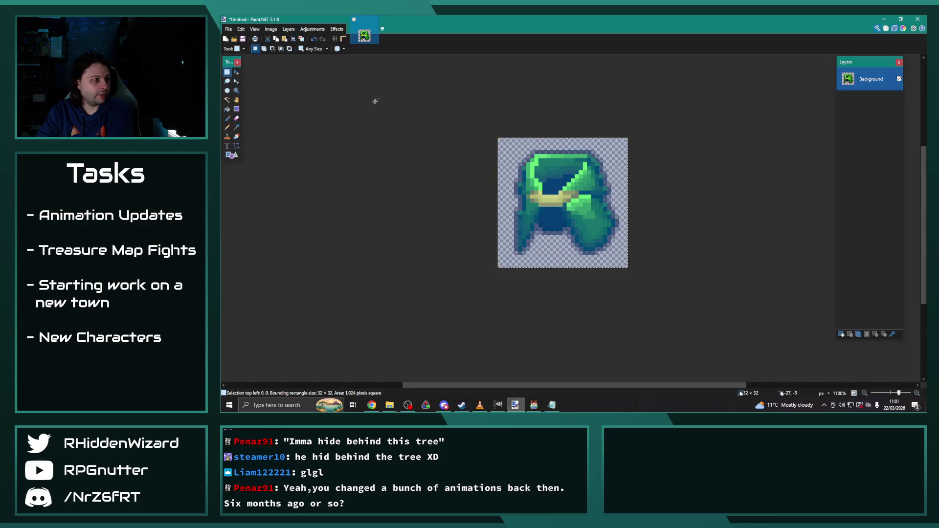
click(373, 405)
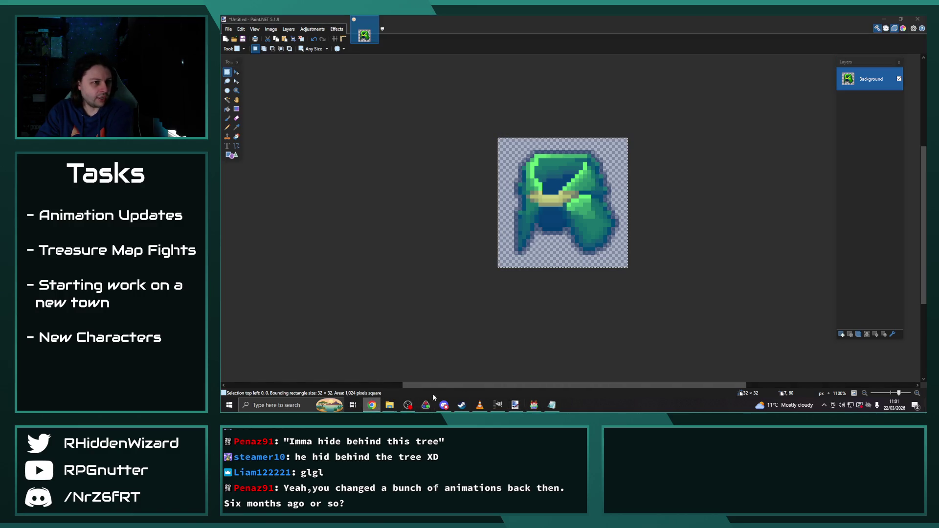
click(534, 405)
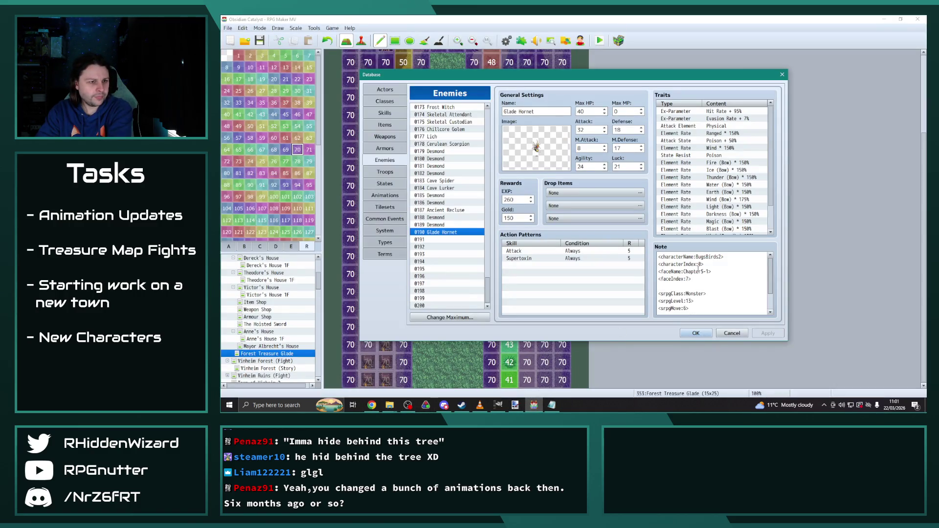
click(390, 405)
Go to the img/faces folder and select Chapter5-1.png.
click(696, 58)
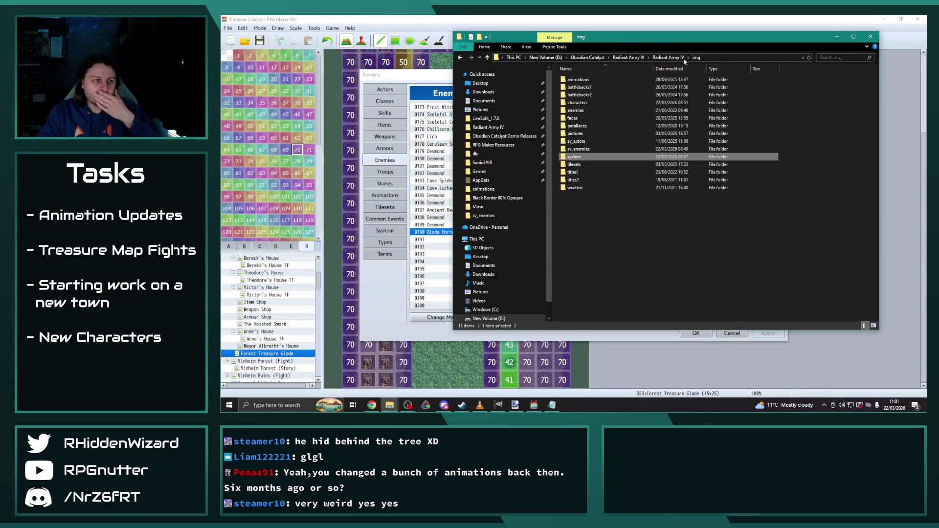
double_click(590, 119)
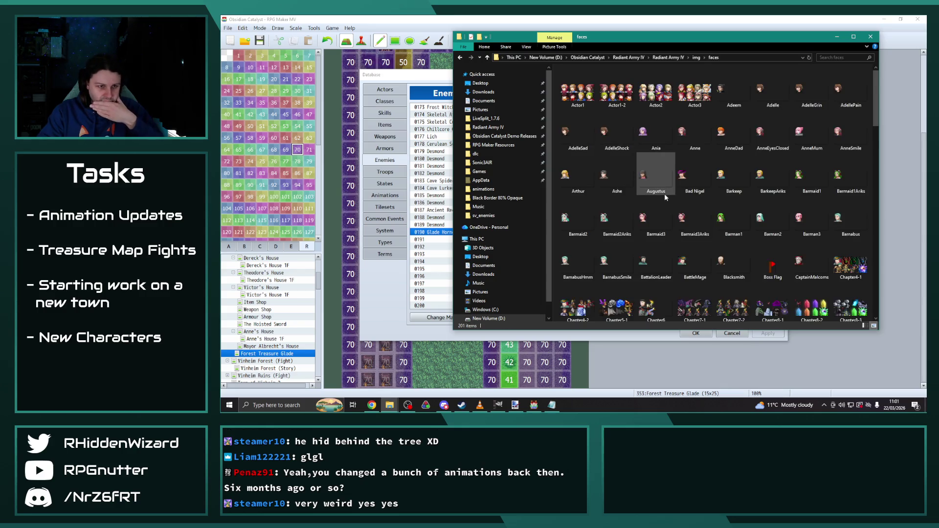
scroll(664, 196, down, 2)
click(618, 238)
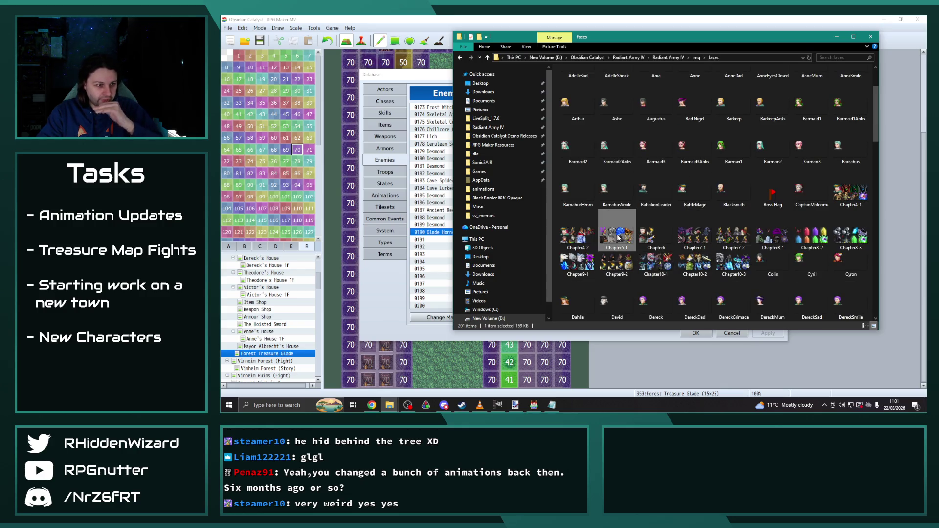
right_click(618, 236)
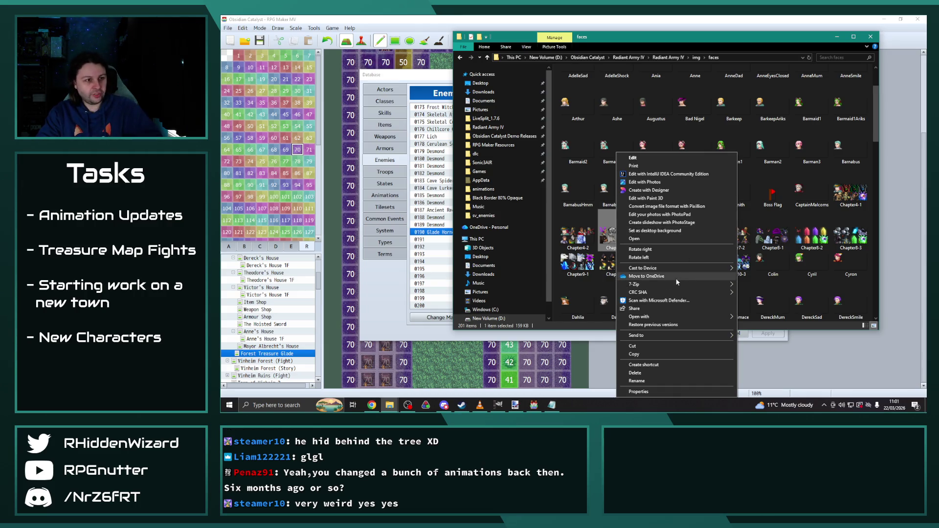
click(609, 240)
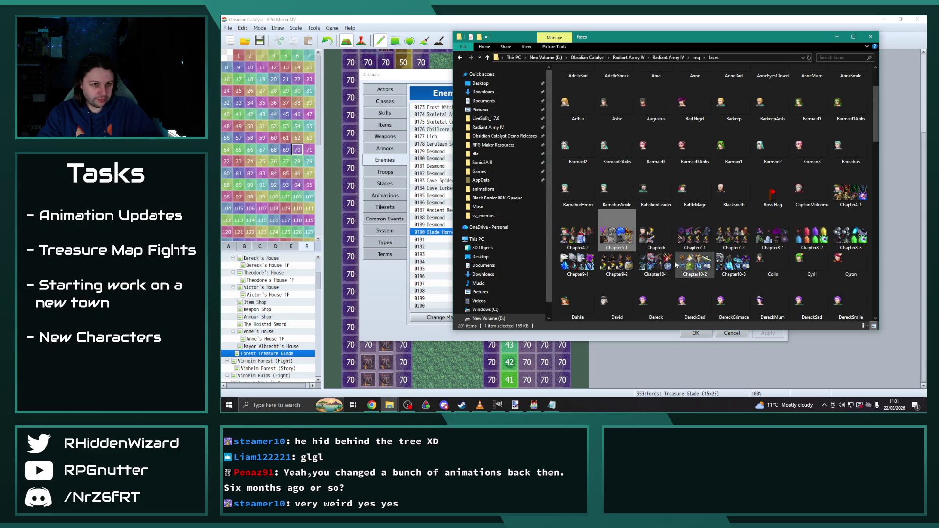
Open Chapter4-2.png in Paint.NET.
scroll(673, 274, down, 2)
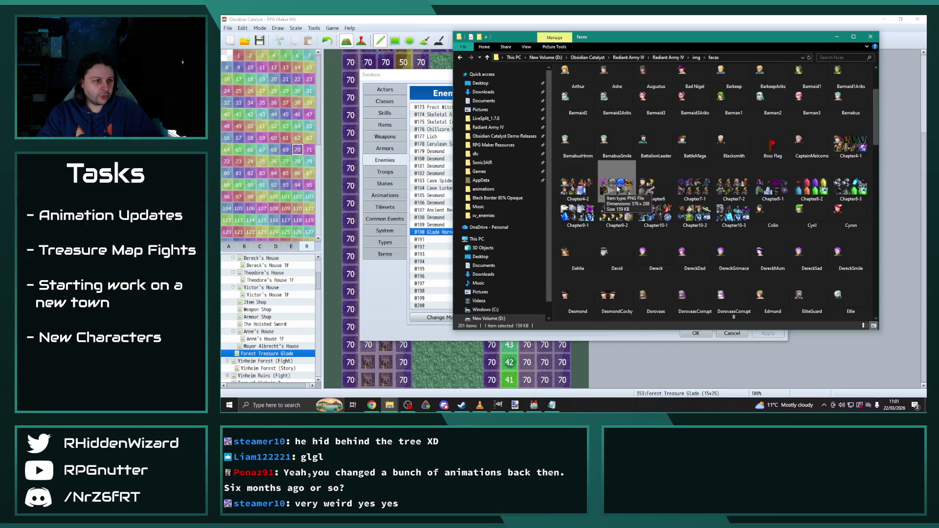
right_click(617, 188)
right_click(581, 188)
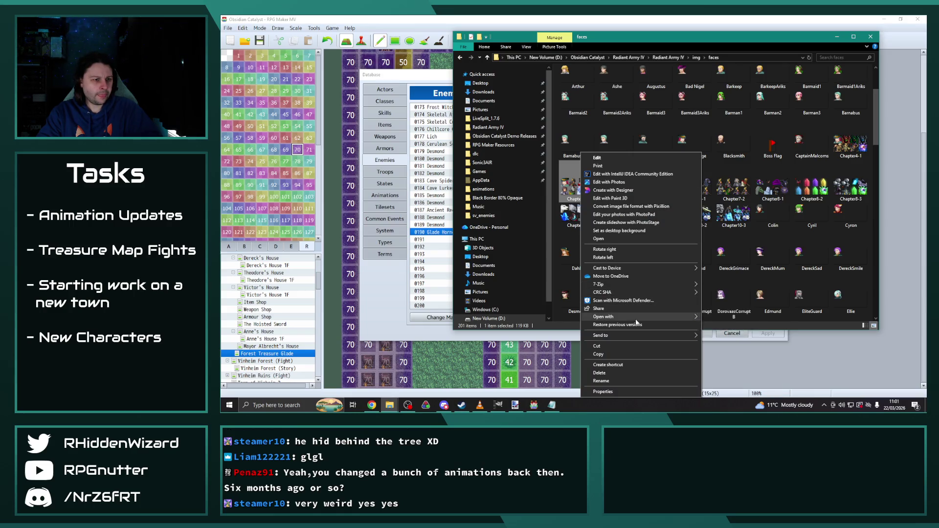
mouse_move(675, 317)
click(722, 358)
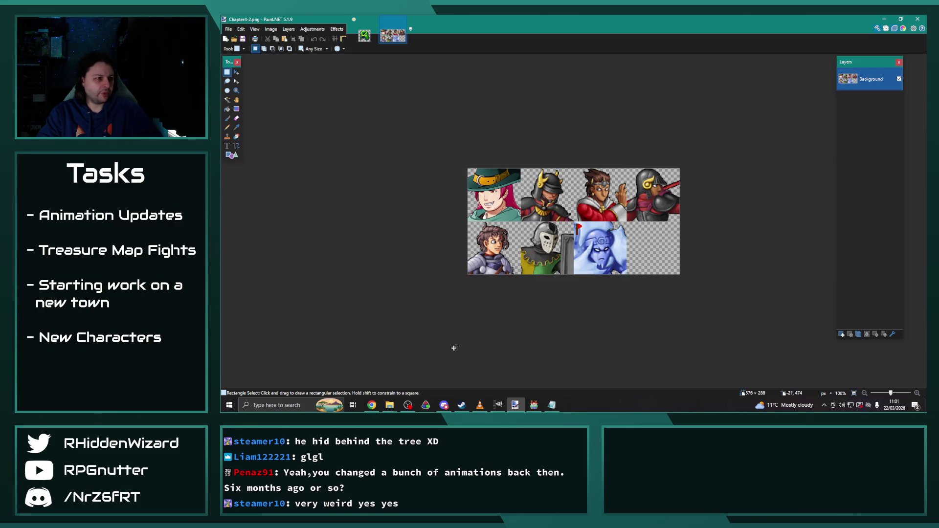
Open Chapter5-1.png in Paint.NET as well.
mouse_move(389, 405)
click(398, 375)
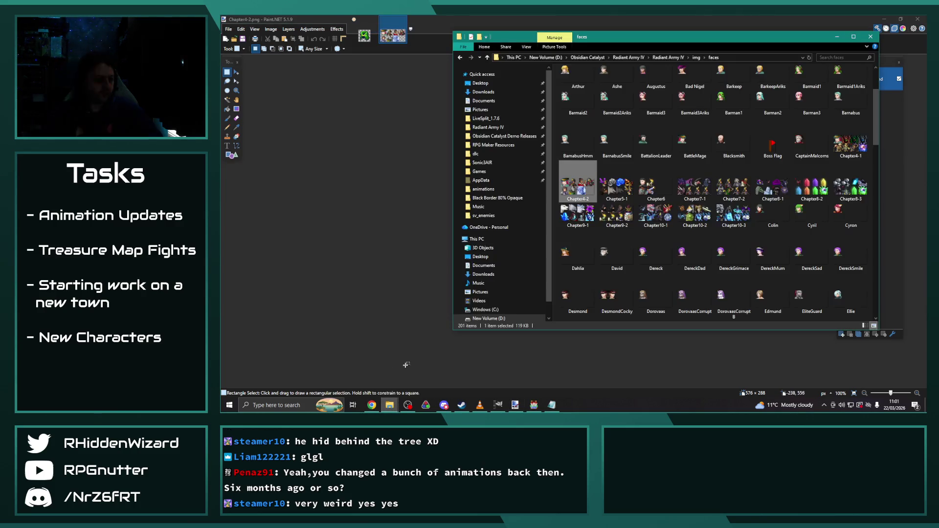
click(620, 195)
right_click(618, 194)
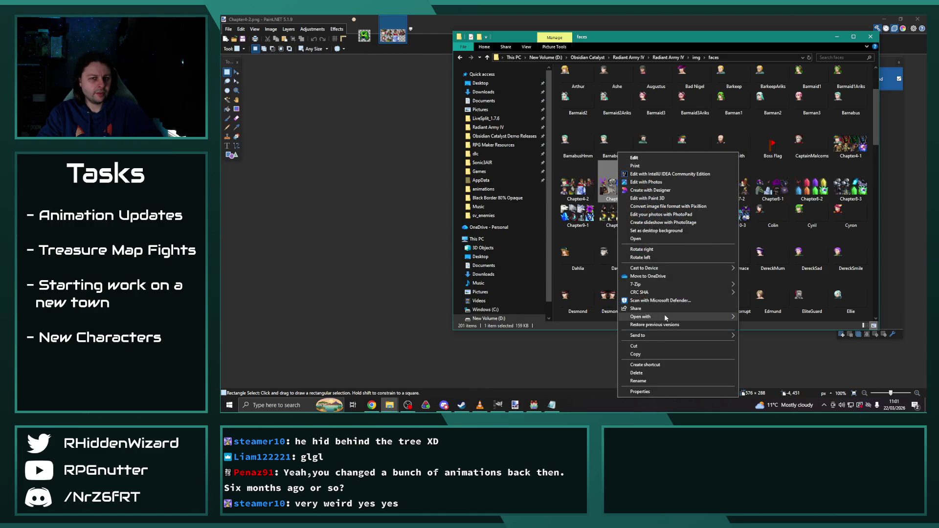
mouse_move(664, 317)
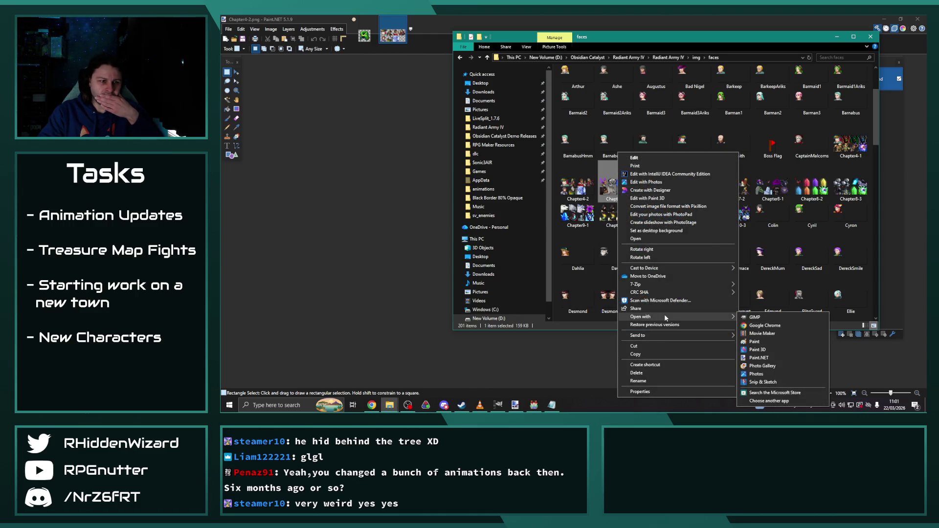
click(759, 358)
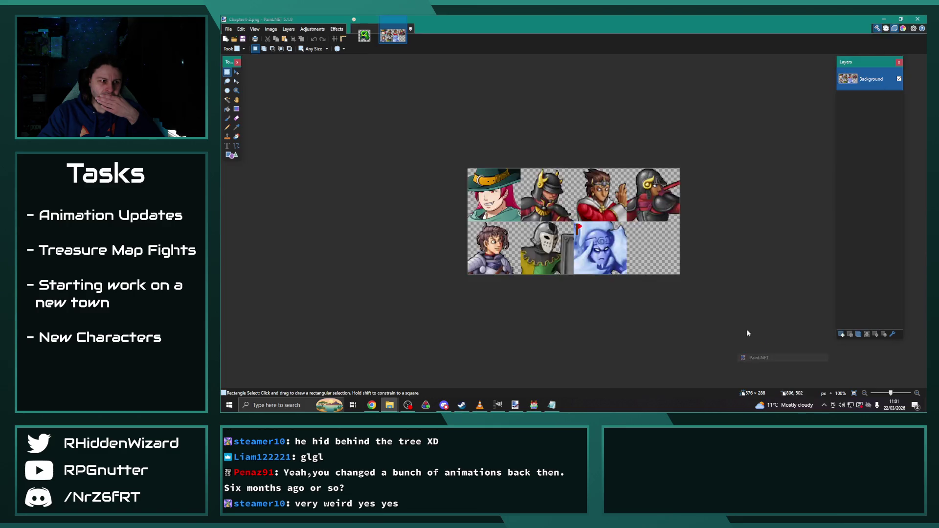
Select the 144×144 hornet cell with fixed-ratio Rectangle Select and paste it into Chapter4-2.
scroll(665, 257, up, 3)
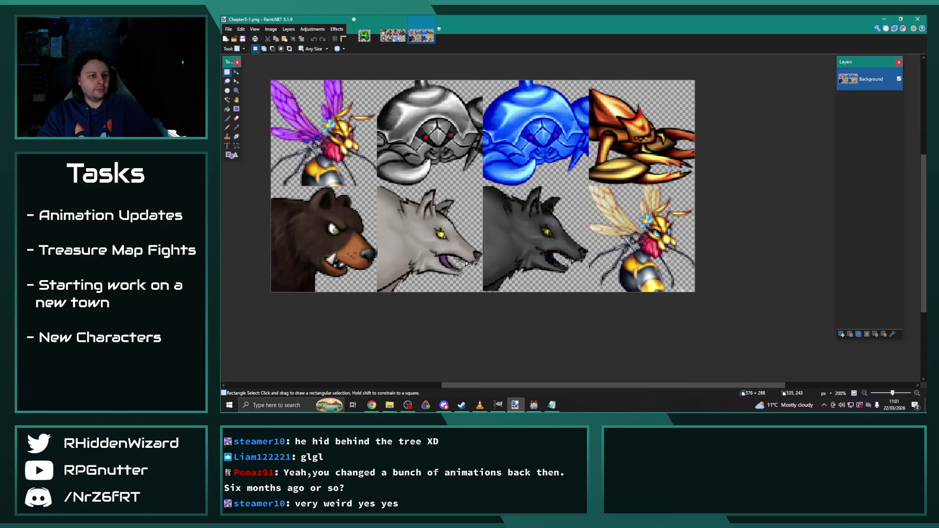
click(306, 49)
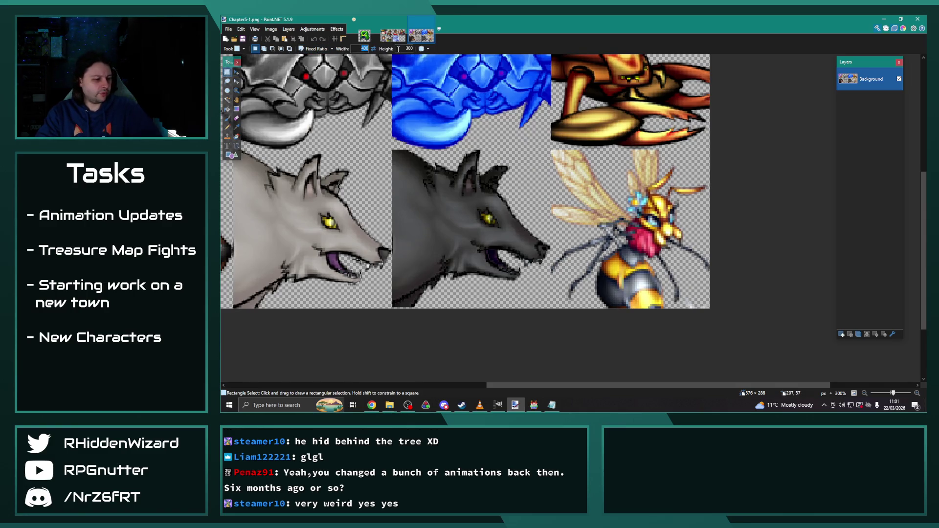
mouse_move(656, 242)
mouse_down()
mouse_move(582, 168)
mouse_move(452, 143)
mouse_up()
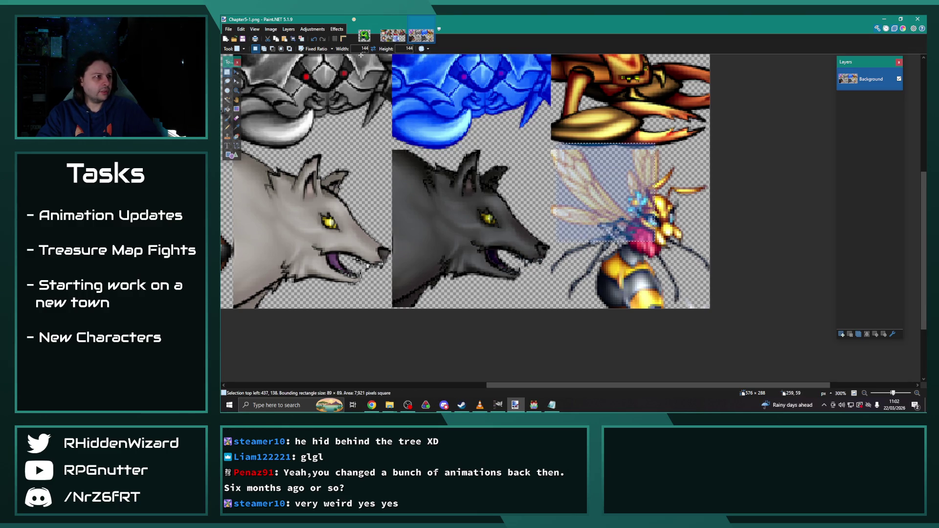
drag(675, 293, 679, 263)
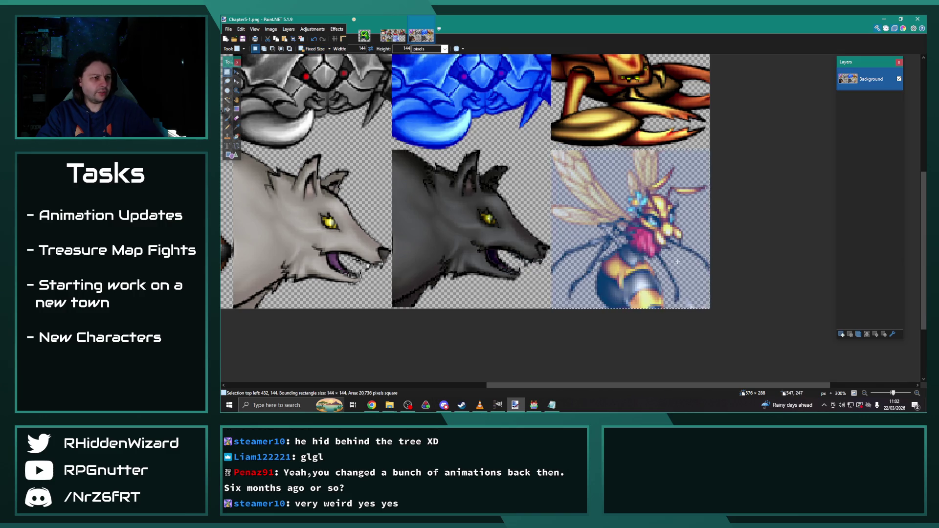
click(400, 38)
key(ctrl+v)
scroll(651, 242, up, 5)
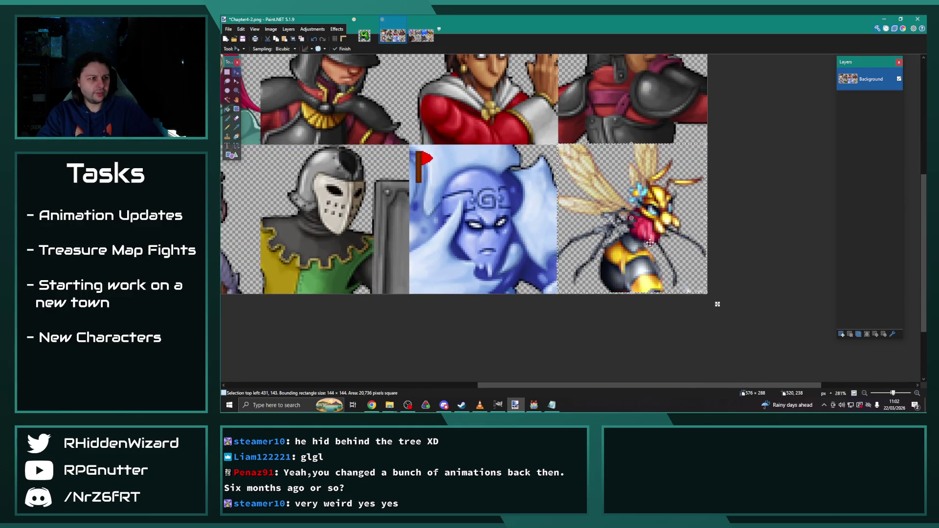
Delete the misplaced hornet paste and undo an accidental image shift.
scroll(677, 251, up, 2)
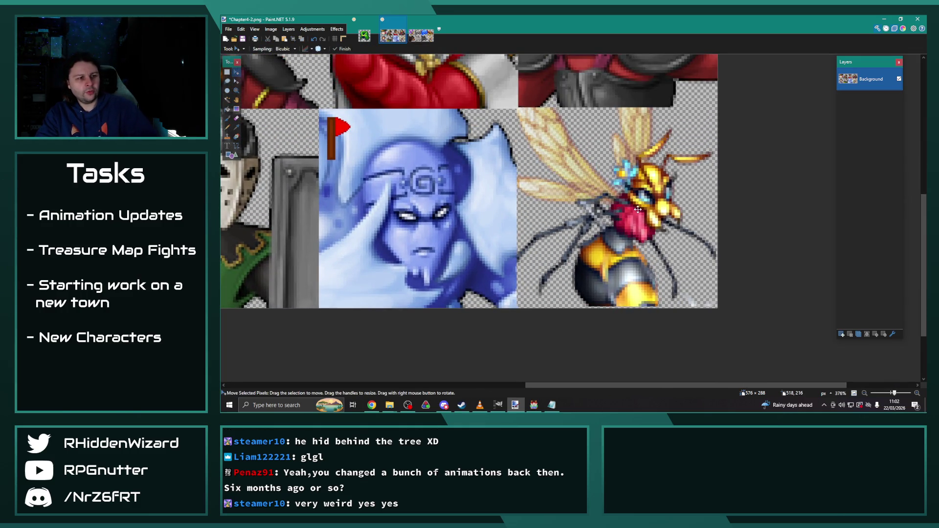
scroll(648, 229, up, 5)
scroll(671, 240, down, 3)
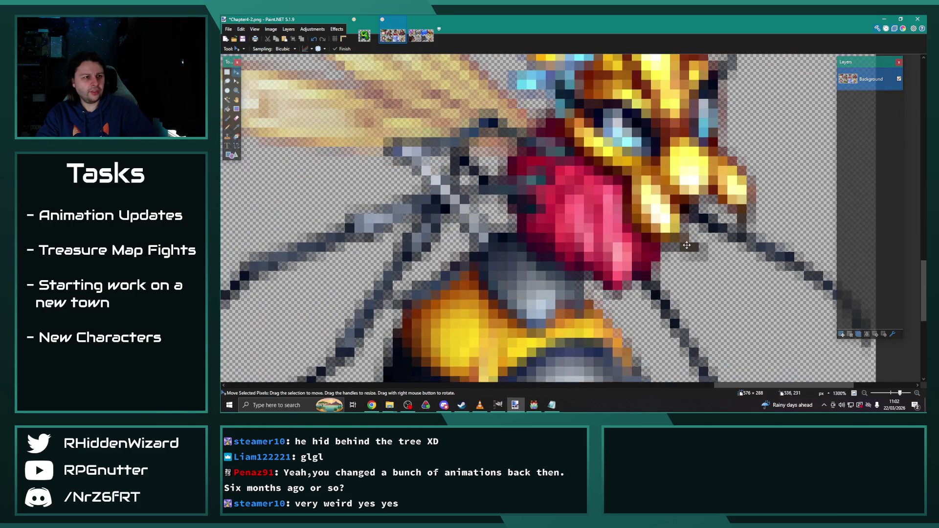
scroll(470, 228, up, 2)
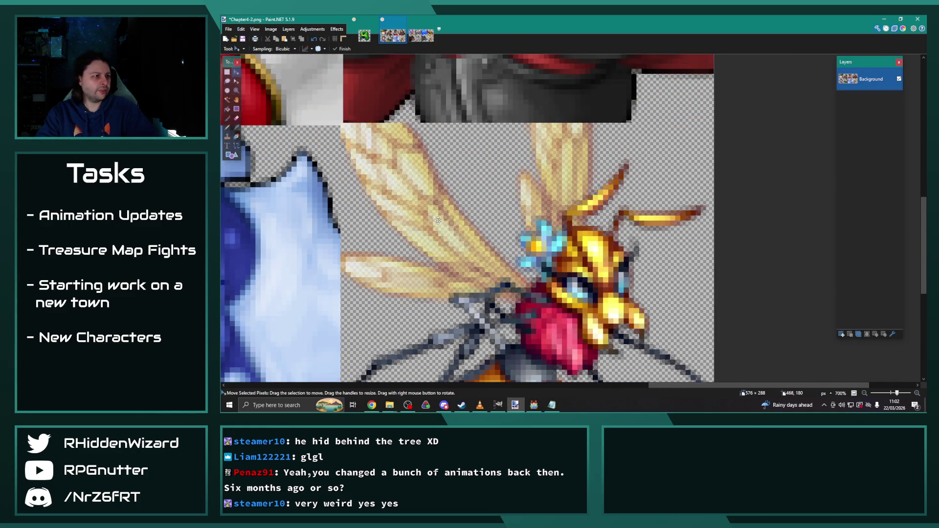
click(227, 72)
click(308, 52)
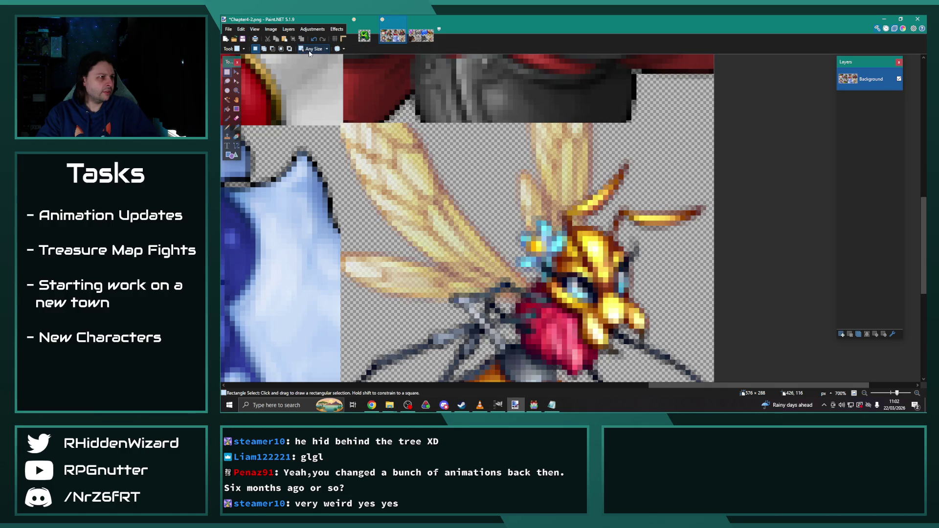
scroll(369, 167, up, 4)
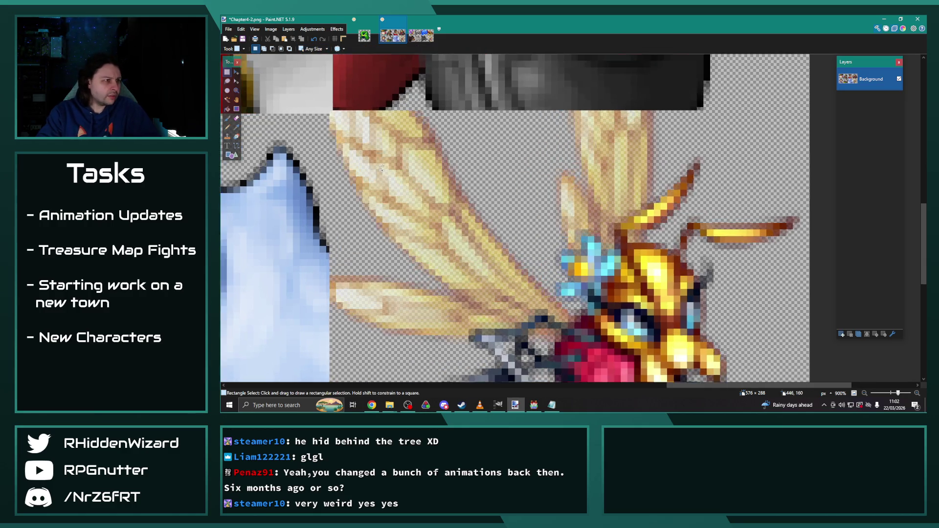
scroll(458, 190, down, 6)
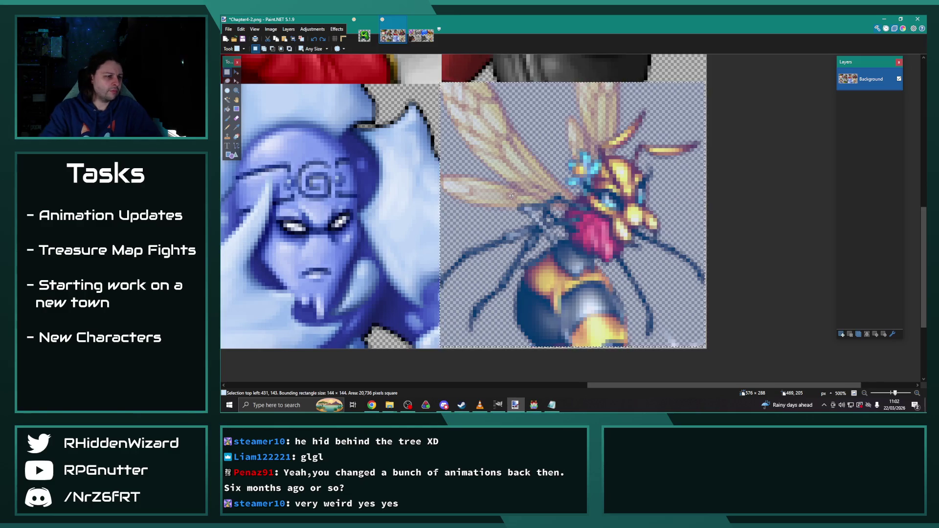
key(Delete)
key(ctrl+a)
key(m)
mouse_move(565, 212)
mouse_down()
mouse_move(551, 202)
mouse_move(562, 209)
mouse_up()
key(s)
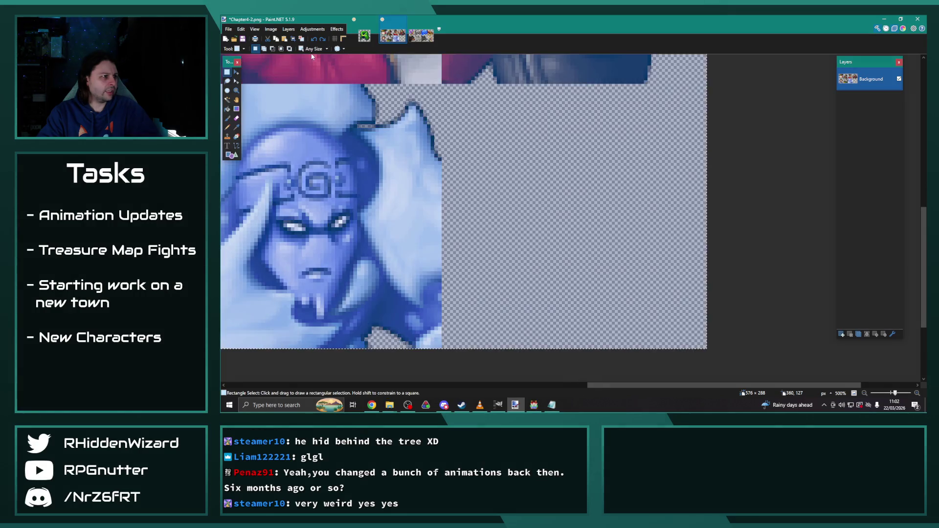
Place a fixed 144×144 selection on the empty lower-right cell and paste the hornet there.
click(313, 49)
click(322, 78)
click(532, 171)
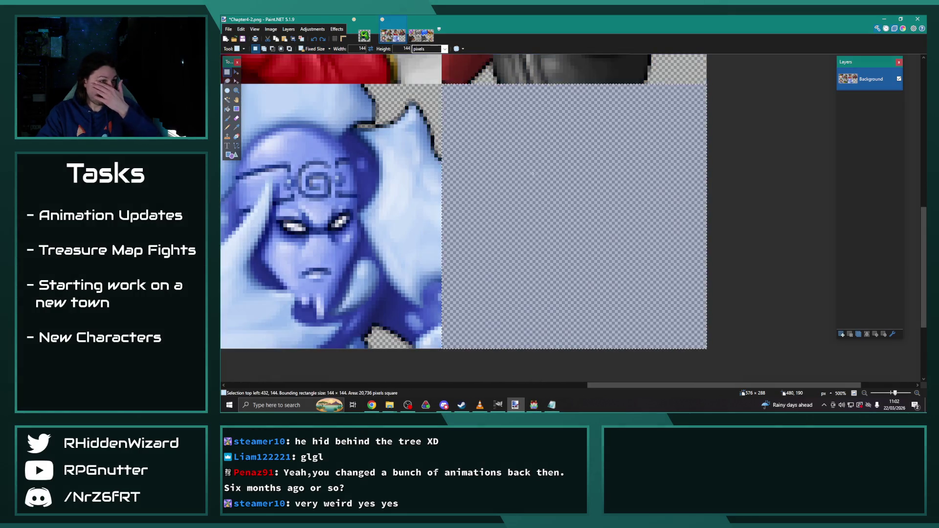
click(428, 137)
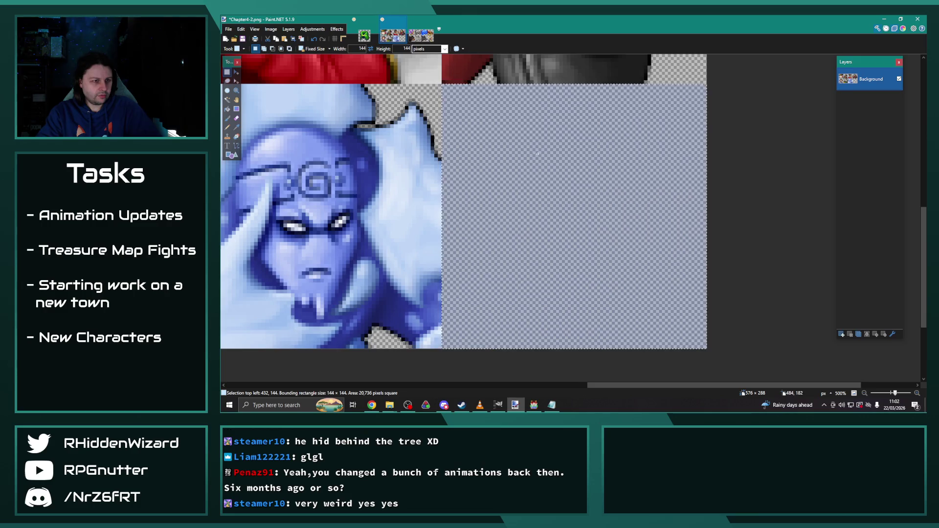
click(473, 139)
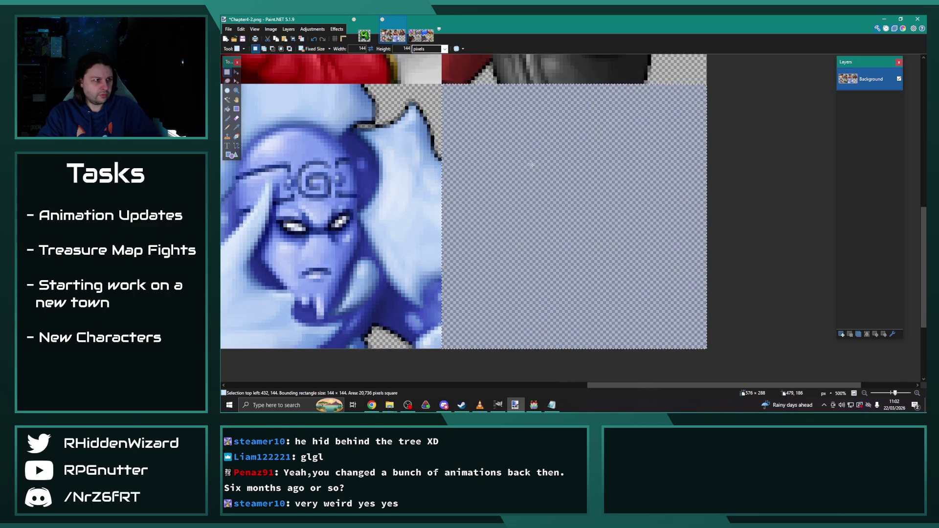
key(ctrl+v)
key(ctrl+d)
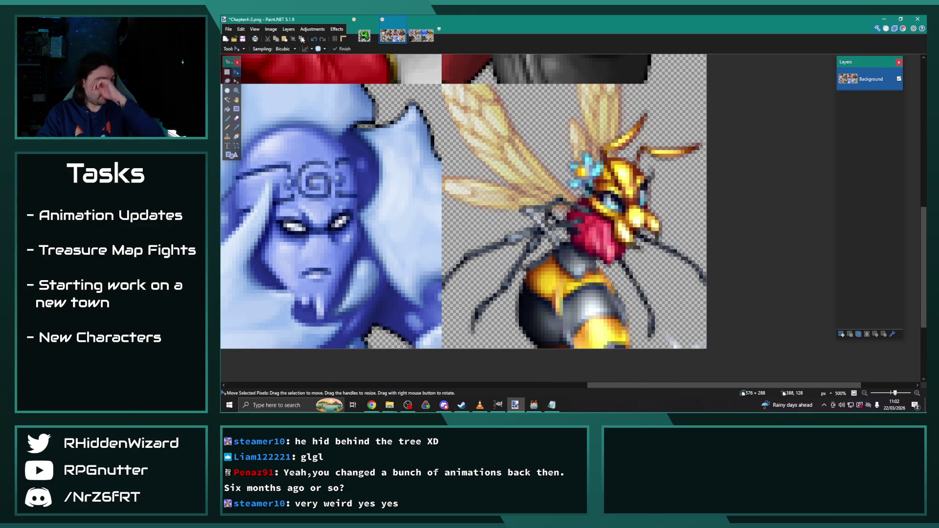
Set Rectangle Select back to any-size selections.
key(s)
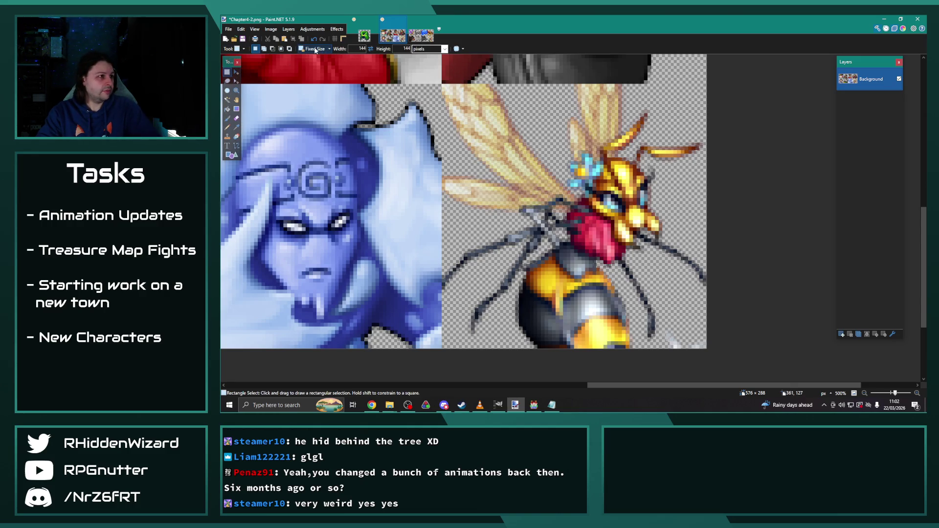
click(316, 49)
click(313, 60)
scroll(502, 142, up, 1)
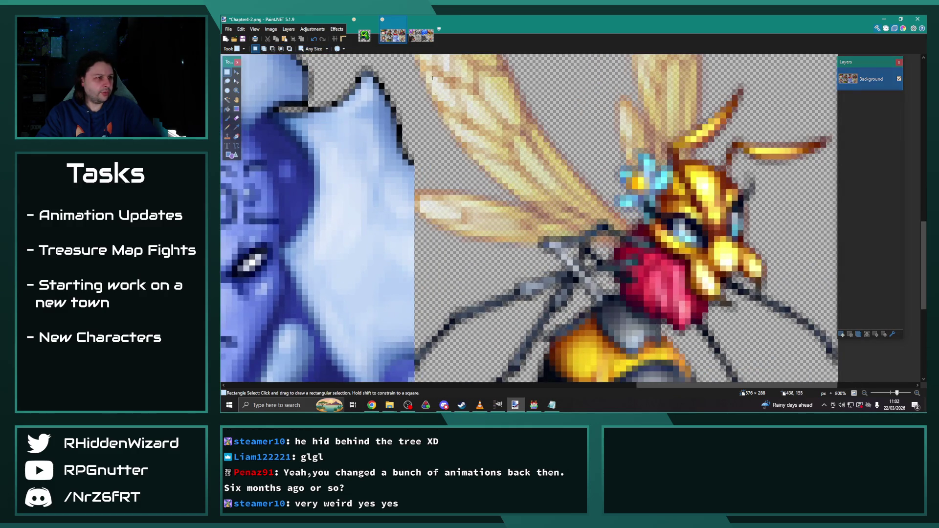
Select the hornet's left wing with several added rectangles, building a 74×70 selection at the cell's top-left.
scroll(502, 142, up, 1)
drag(420, 132, 522, 315)
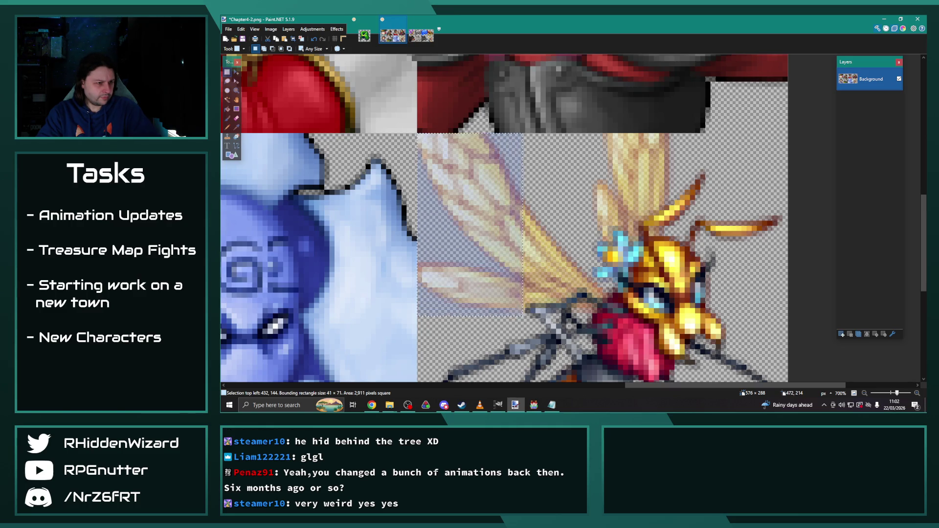
scroll(524, 310, up, 3)
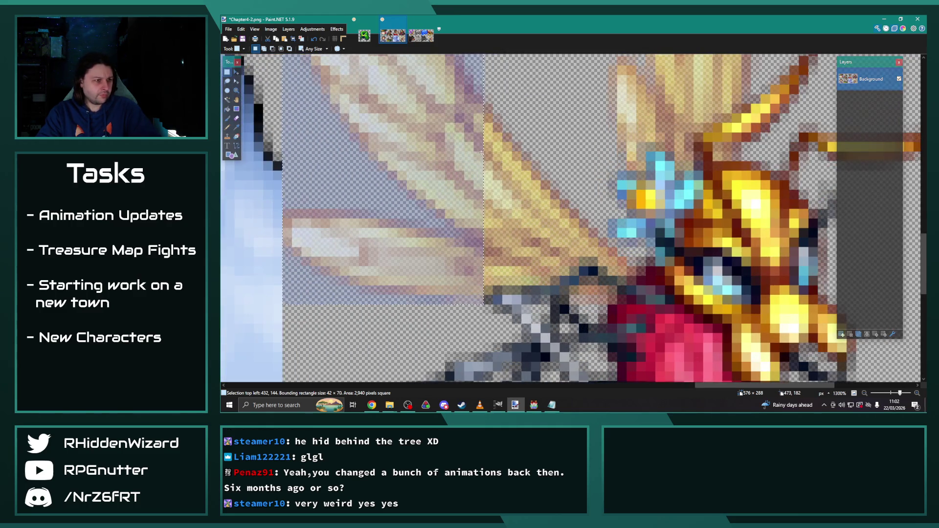
mouse_move(492, 107)
mouse_down()
mouse_move(490, 289)
mouse_move(465, 83)
mouse_up()
drag(535, 170, 554, 280)
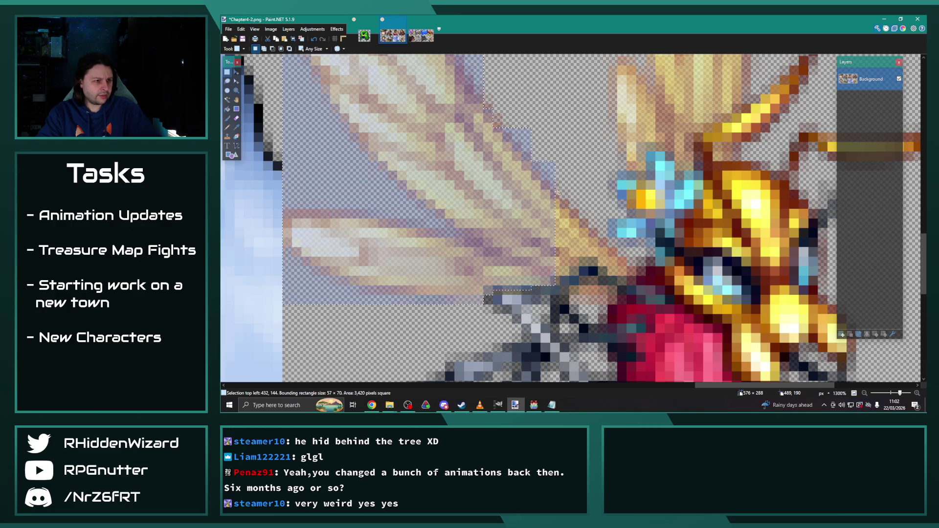
mouse_move(558, 177)
mouse_down()
mouse_move(580, 247)
mouse_move(609, 258)
mouse_up()
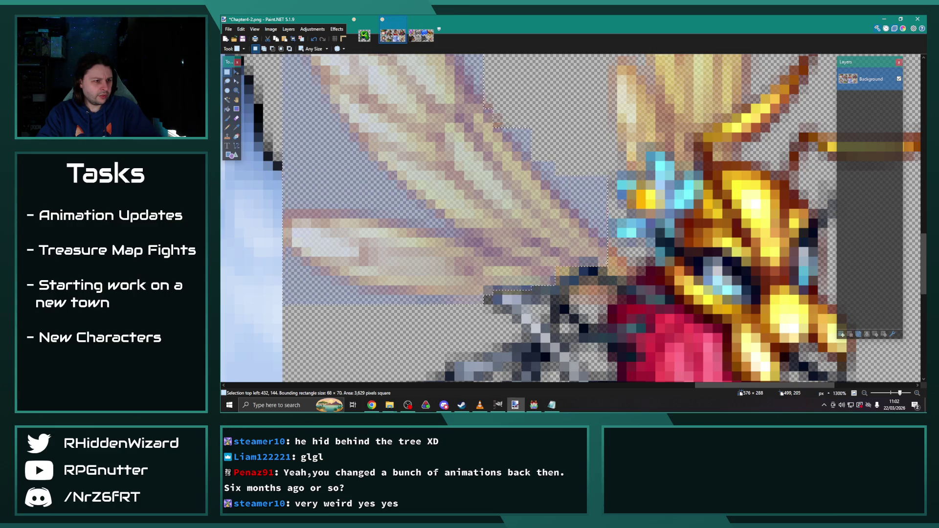
drag(561, 270, 558, 280)
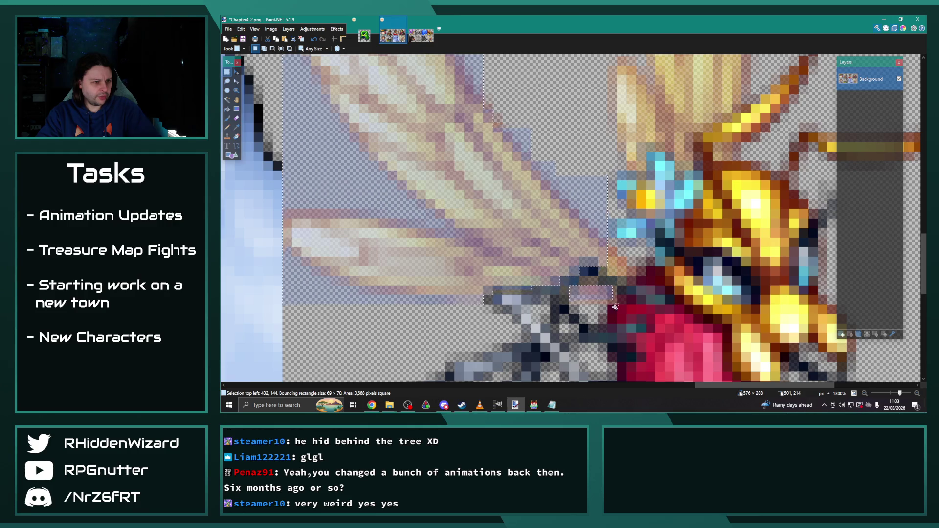
drag(617, 304, 573, 291)
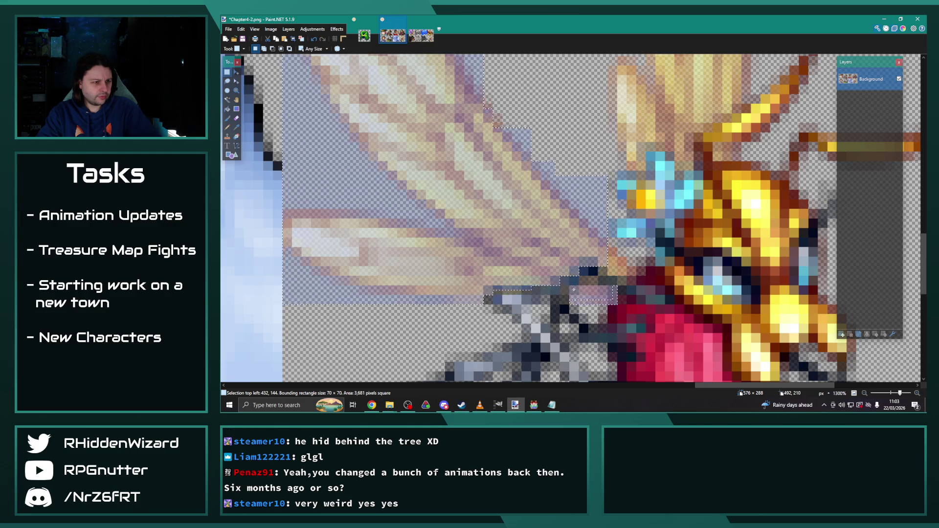
scroll(574, 289, up, 2)
drag(570, 201, 614, 246)
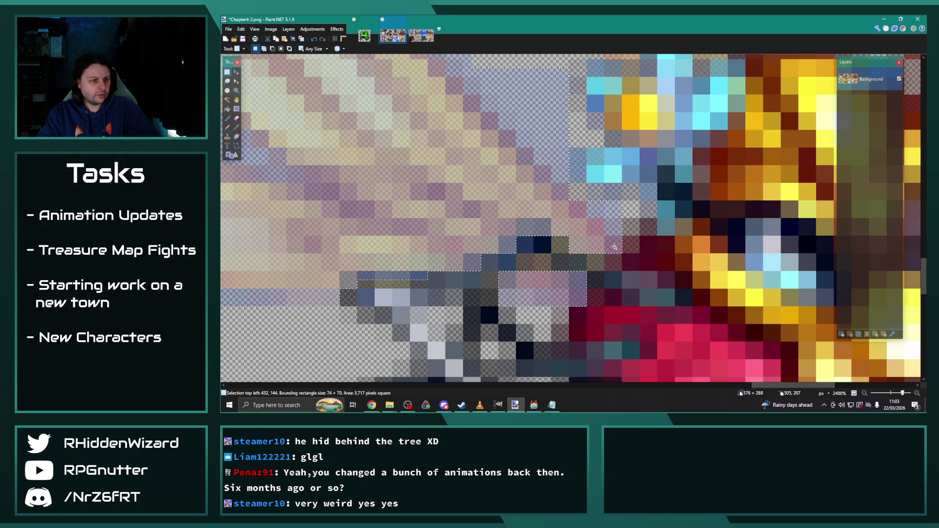
scroll(614, 246, down, 3)
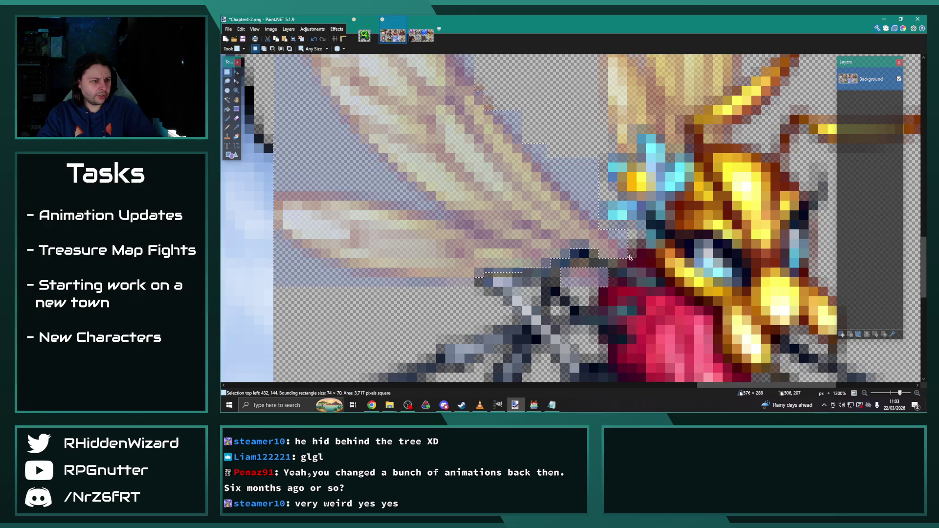